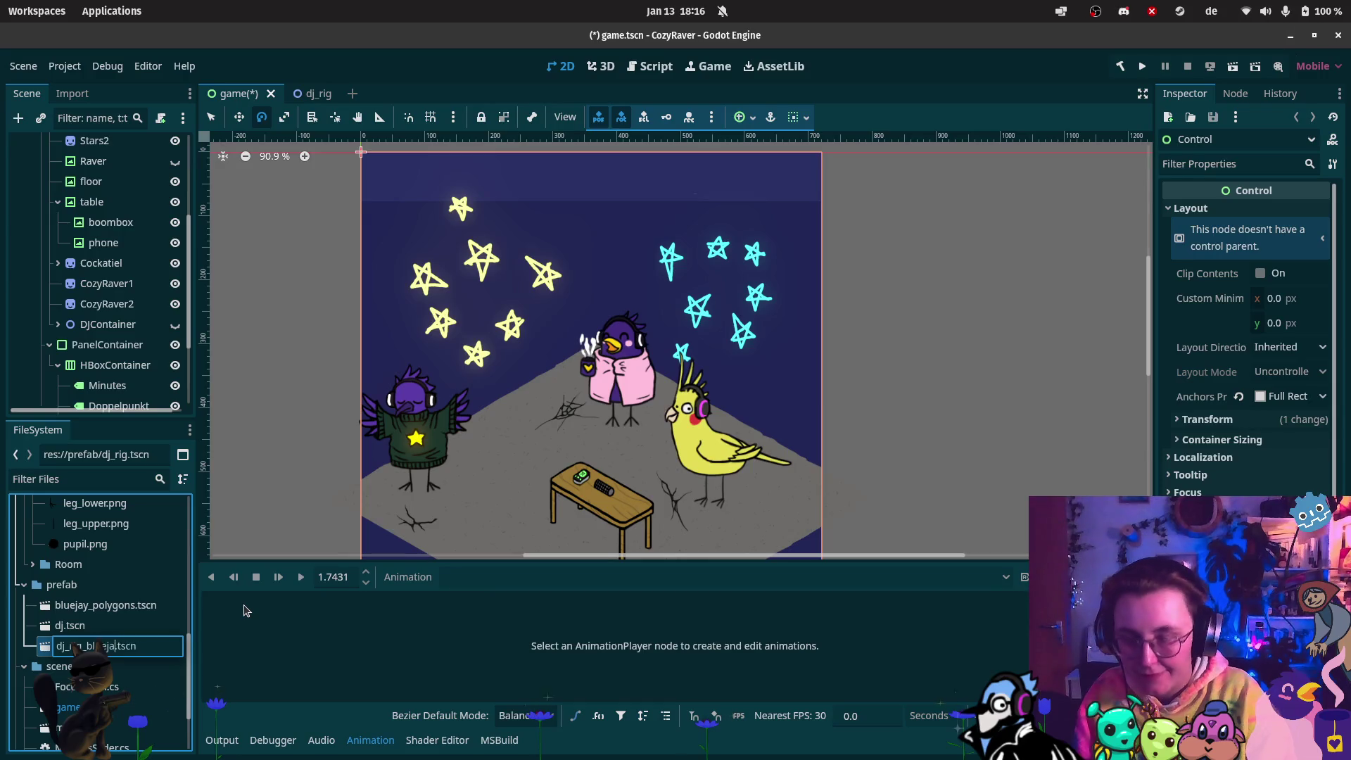
# Place dj_rig_bluejay.tscn into the game scene beside the table and run the game to preview
pyautogui.moveTo(99, 646)
pyautogui.mouseDown()
pyautogui.moveTo(225, 422)
pyautogui.moveTo(548, 452)
pyautogui.moveTo(518, 426)
pyautogui.moveTo(481, 427)
pyautogui.mouseUp()
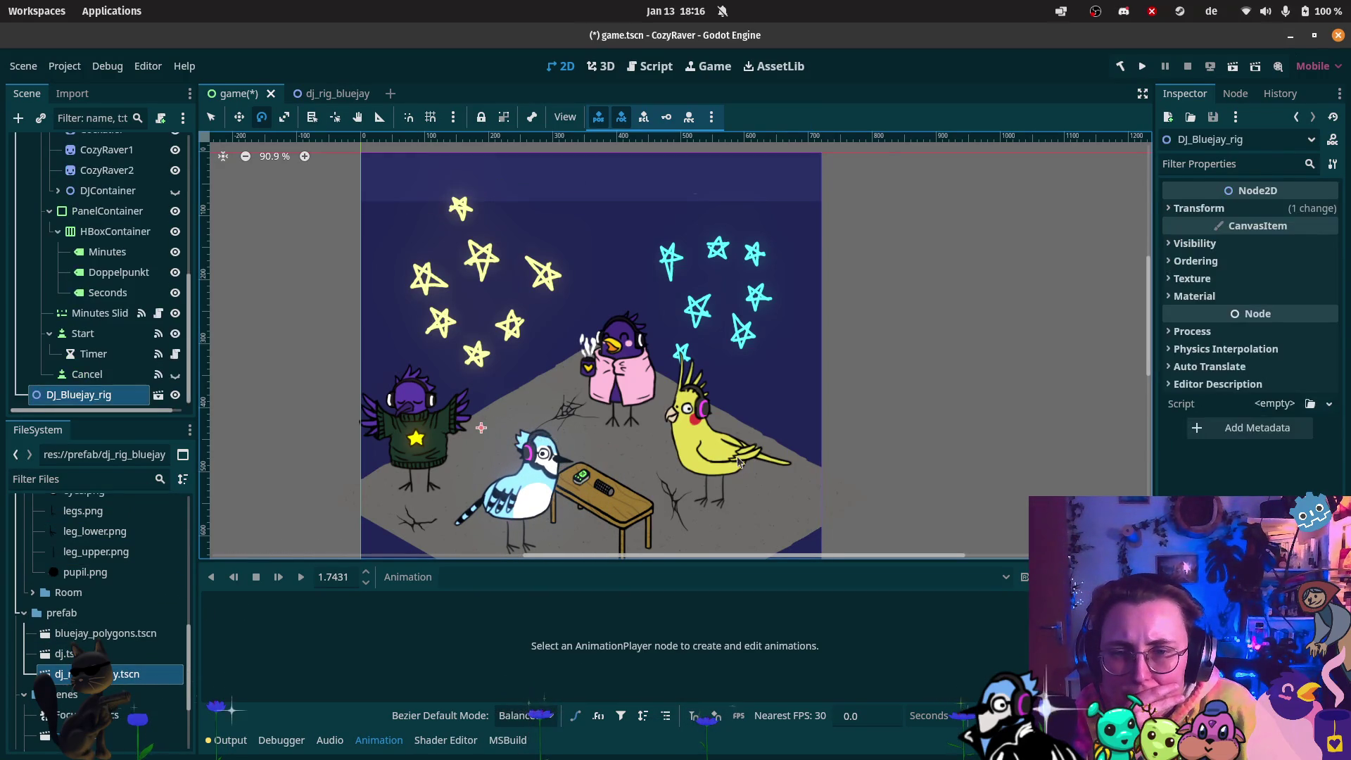
pyautogui.scroll(4, 588, 480)
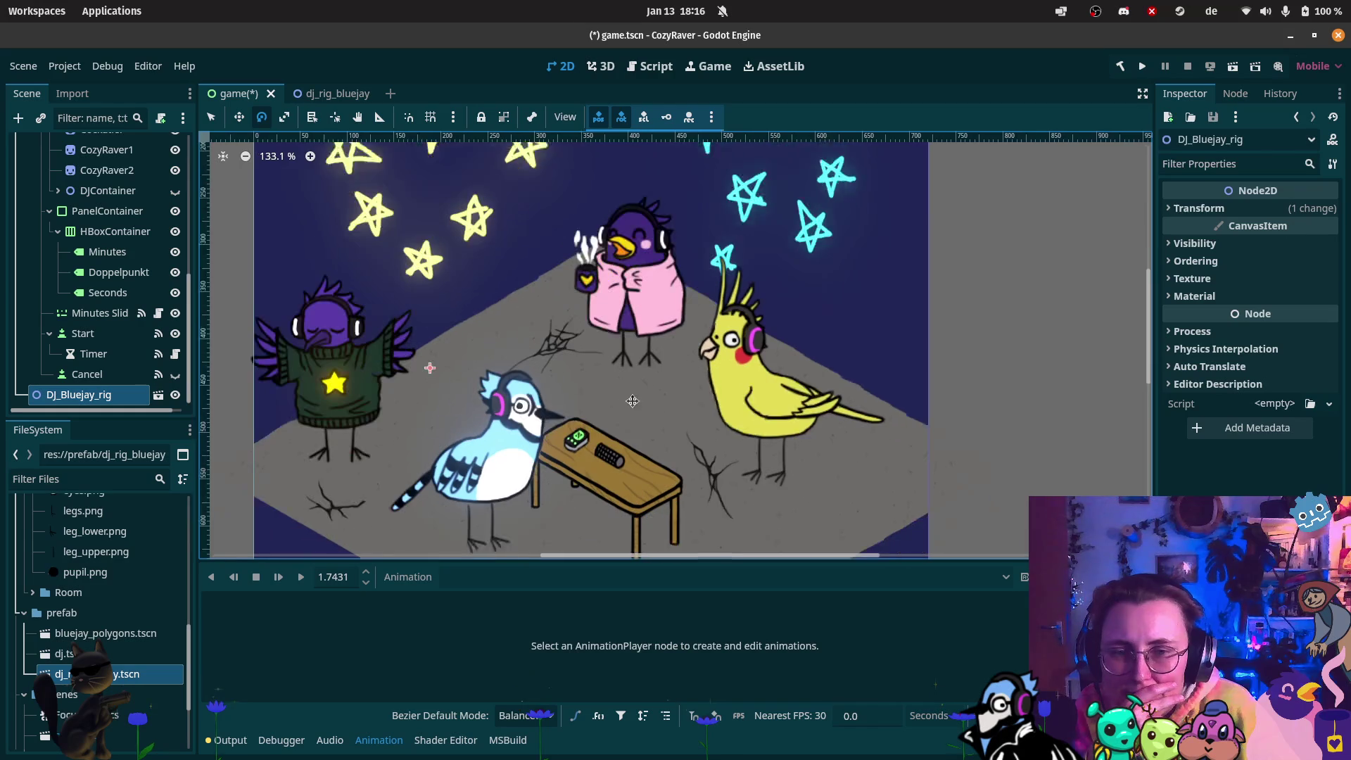
pyautogui.click(1231, 68)
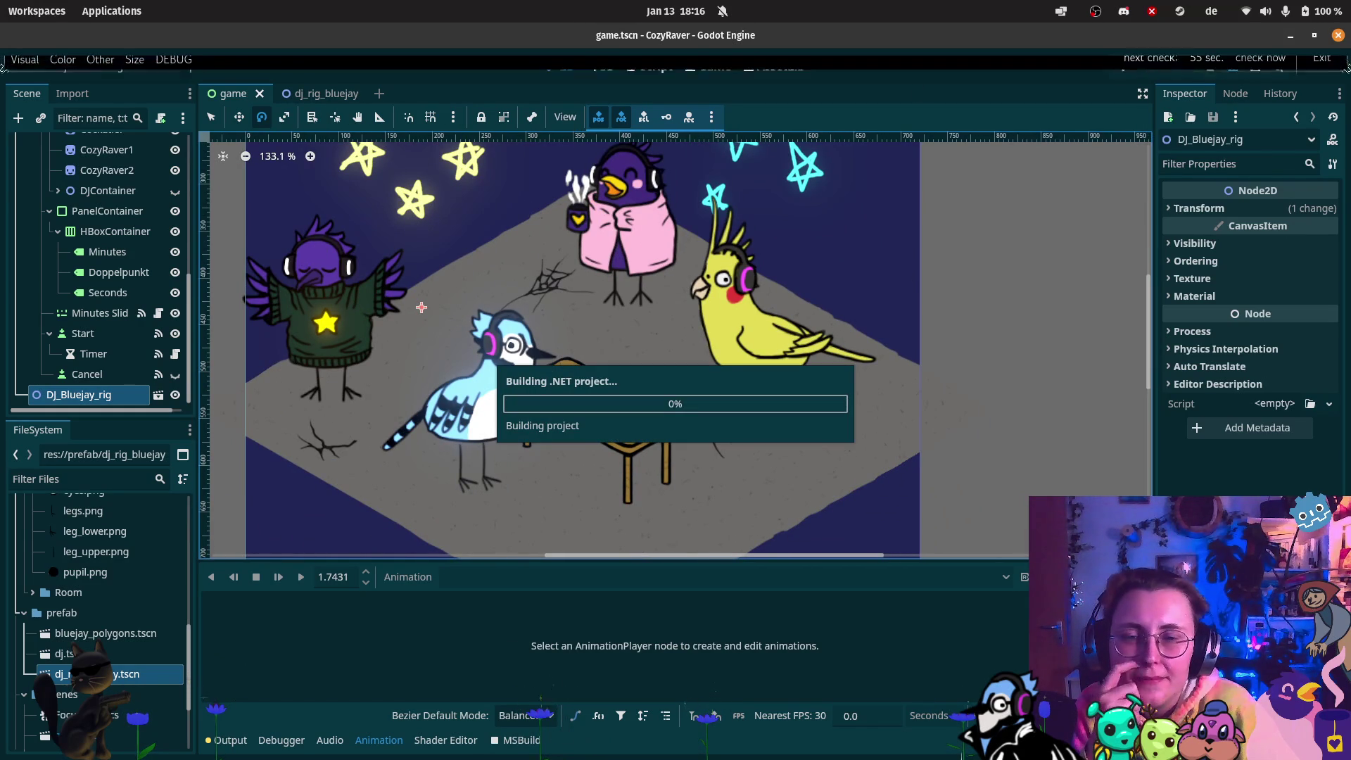
# Move DJ_Bluejay_rig up the tree to sit after CozyRaver2 and save the game scene
pyautogui.click(920, 35)
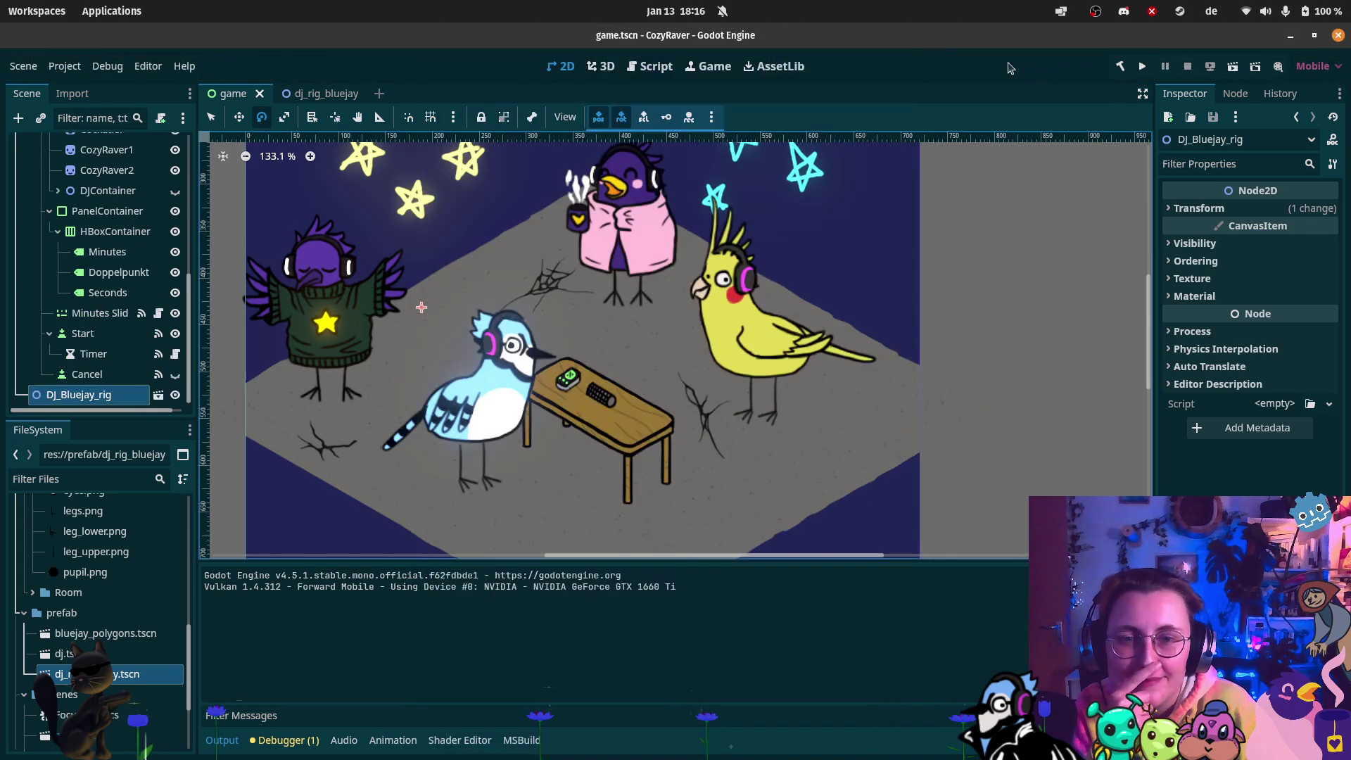
pyautogui.moveTo(79, 395)
pyautogui.mouseDown()
pyautogui.moveTo(106, 135)
pyautogui.moveTo(118, 316)
pyautogui.mouseUp()
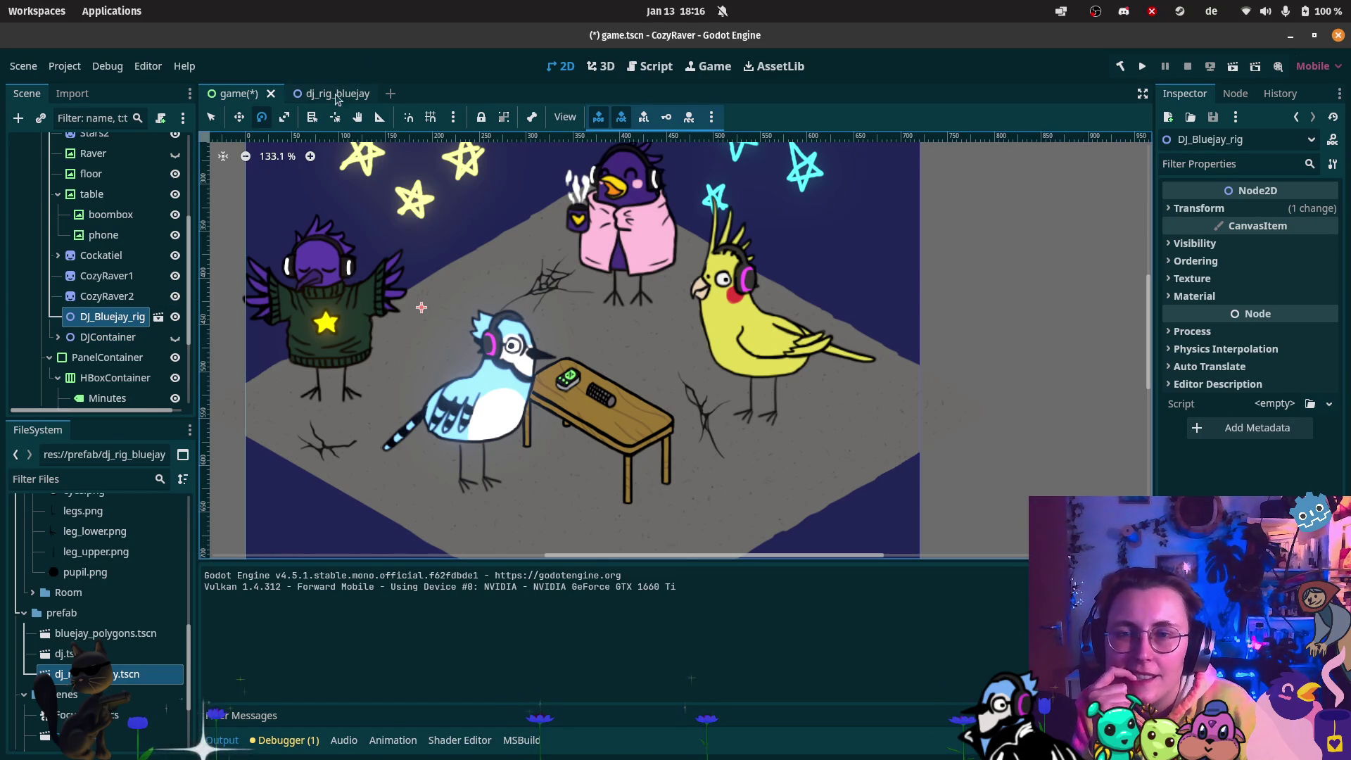
pyautogui.hotkey('ctrl', 's')
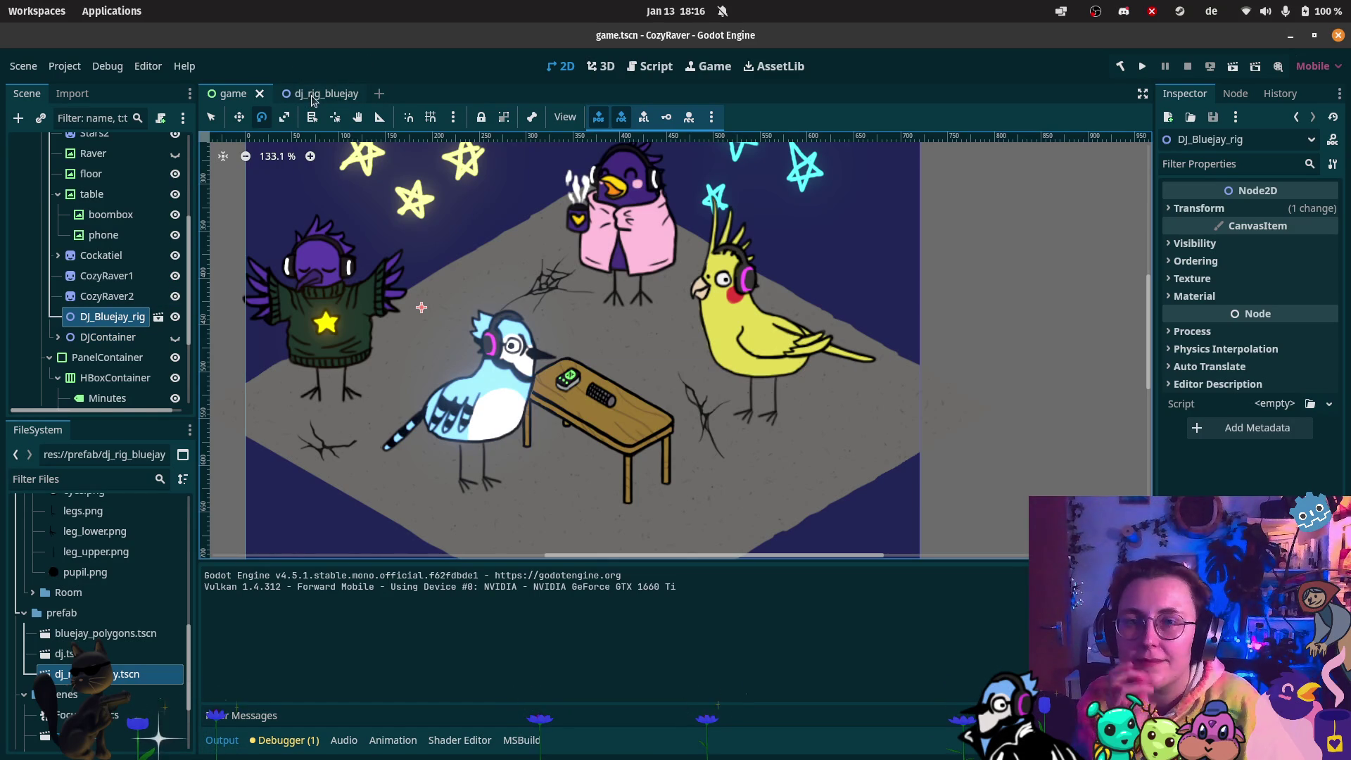
# Tint Bluejay_Polygons' Modulate slightly darker in the dj_rig_bluejay scene and save it
pyautogui.click(320, 94)
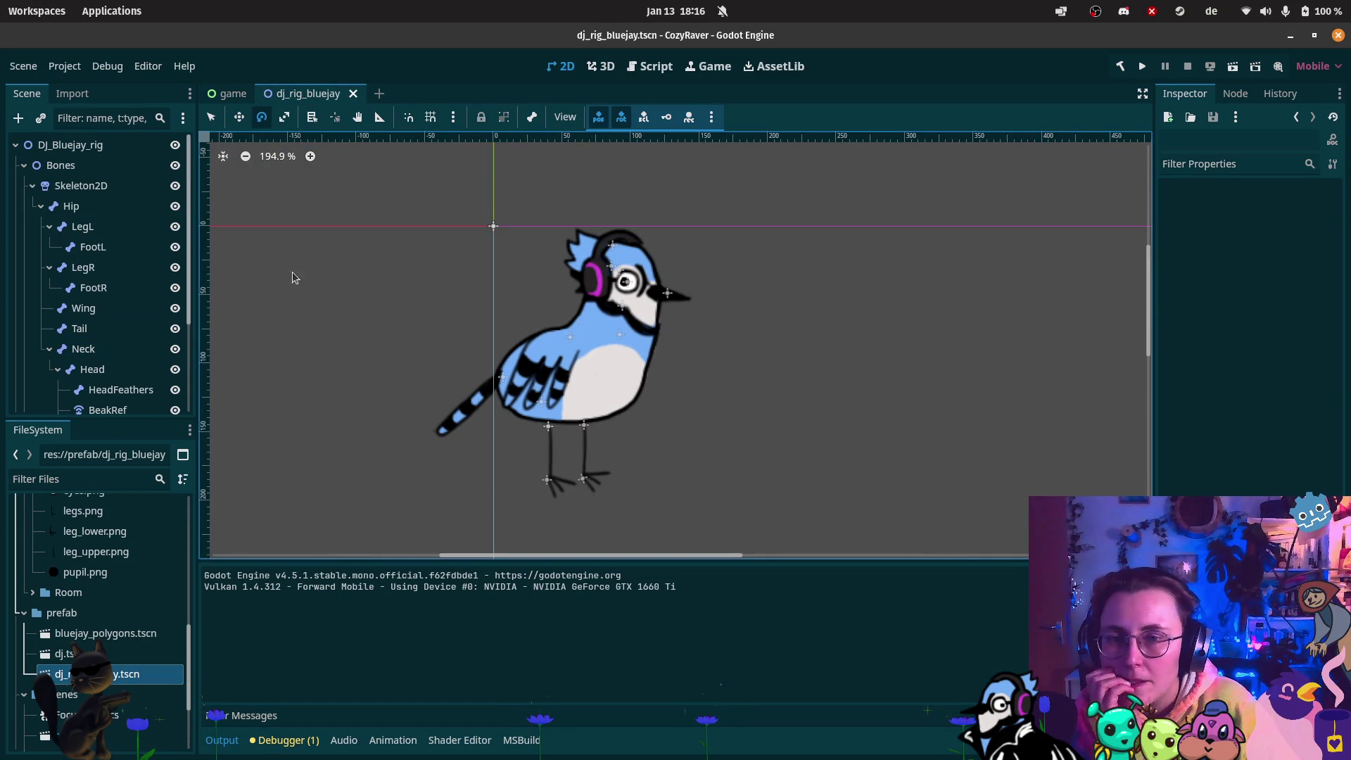
pyautogui.scroll(-4, 84, 349)
pyautogui.click(85, 381)
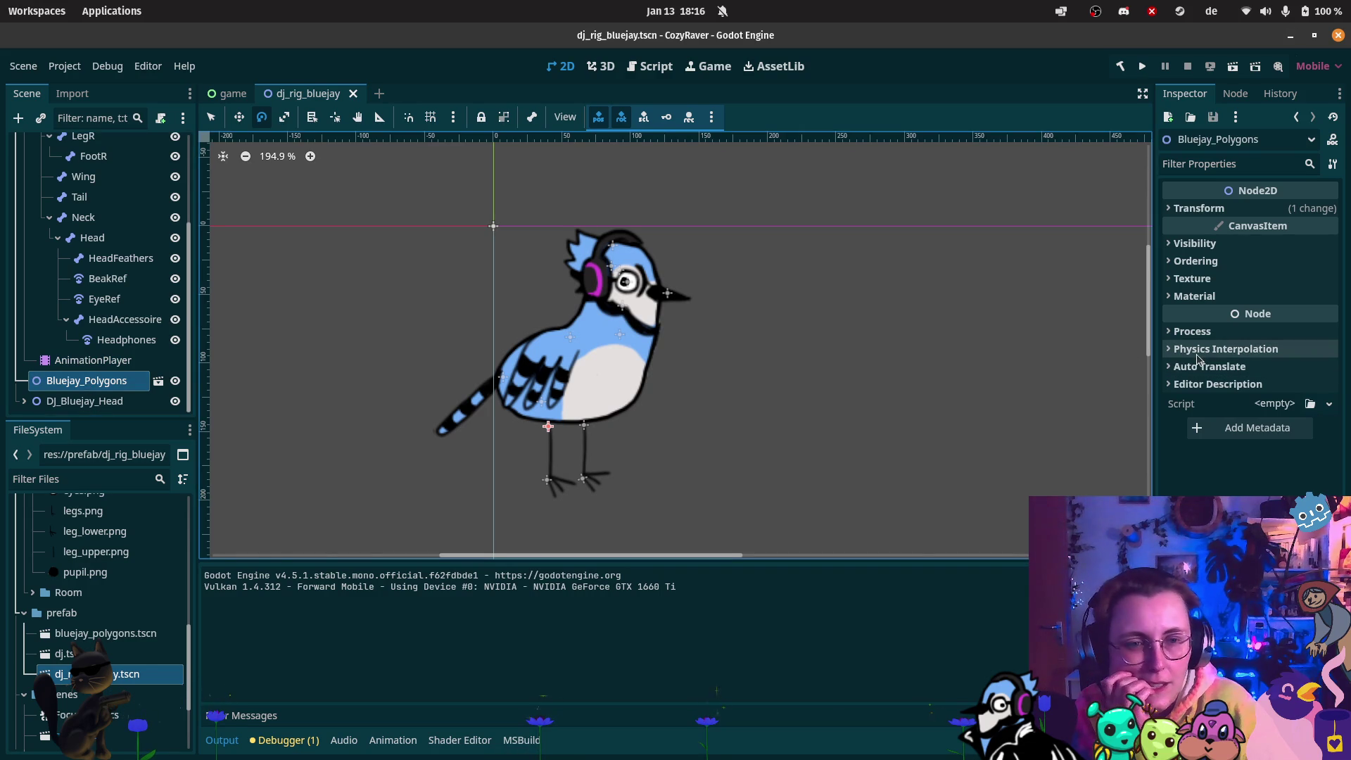
pyautogui.click(1194, 296)
pyautogui.click(1194, 296)
pyautogui.click(1194, 278)
pyautogui.click(1194, 276)
pyautogui.click(1217, 245)
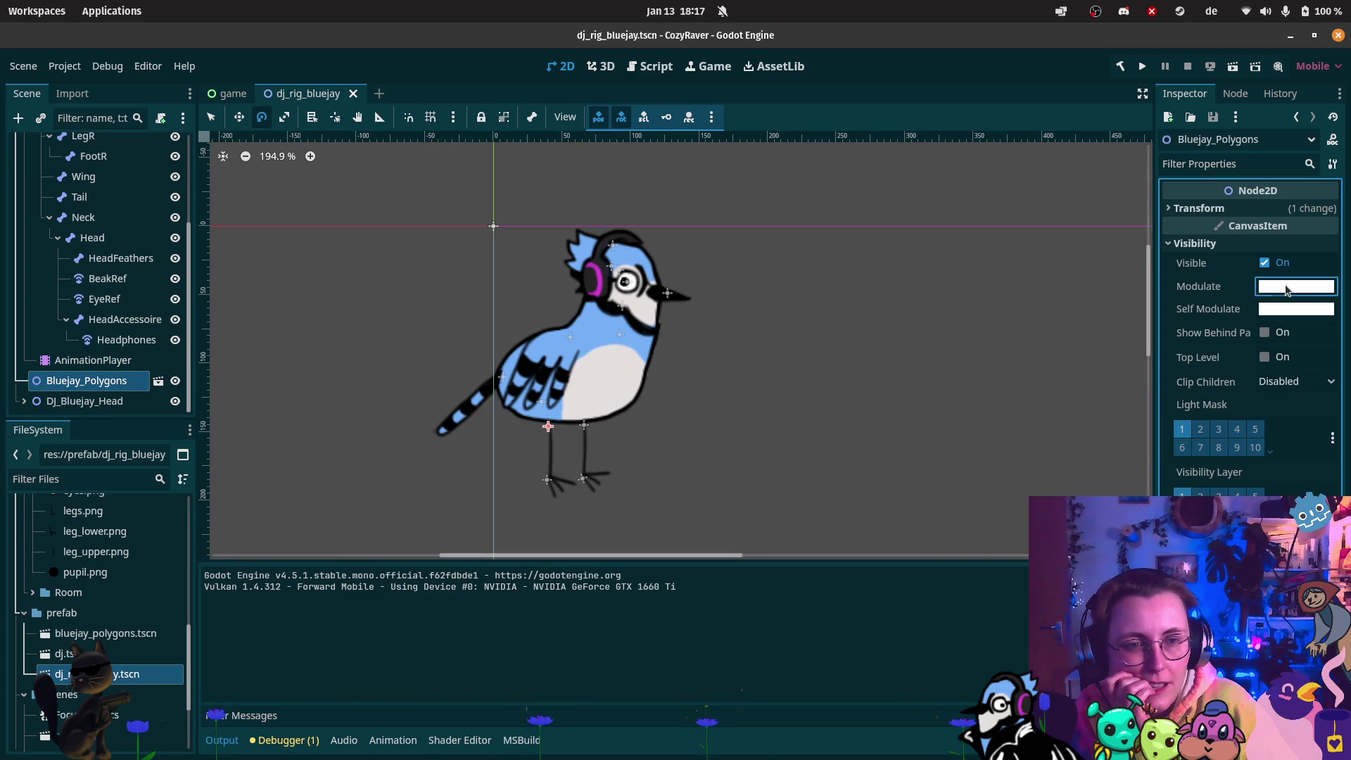
pyautogui.click(1296, 287)
pyautogui.moveTo(1329, 336); pyautogui.dragTo(1331, 328)
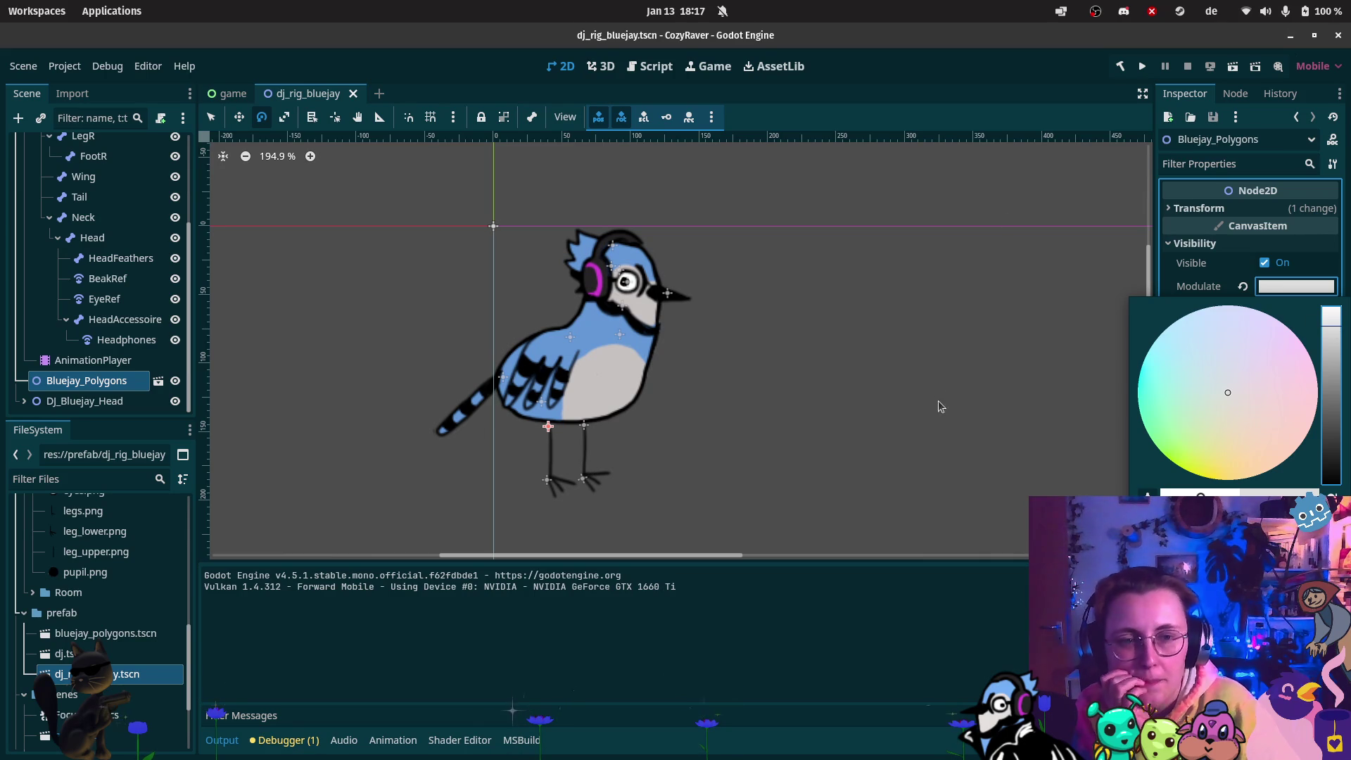
pyautogui.moveTo(936, 404); pyautogui.dragTo(936, 388)
pyautogui.hotkey('ctrl', 's')
# Darken the Modulate tint a bit more to light gray, save, and return to the game scene
pyautogui.hotkey('ctrl', 'Tab')
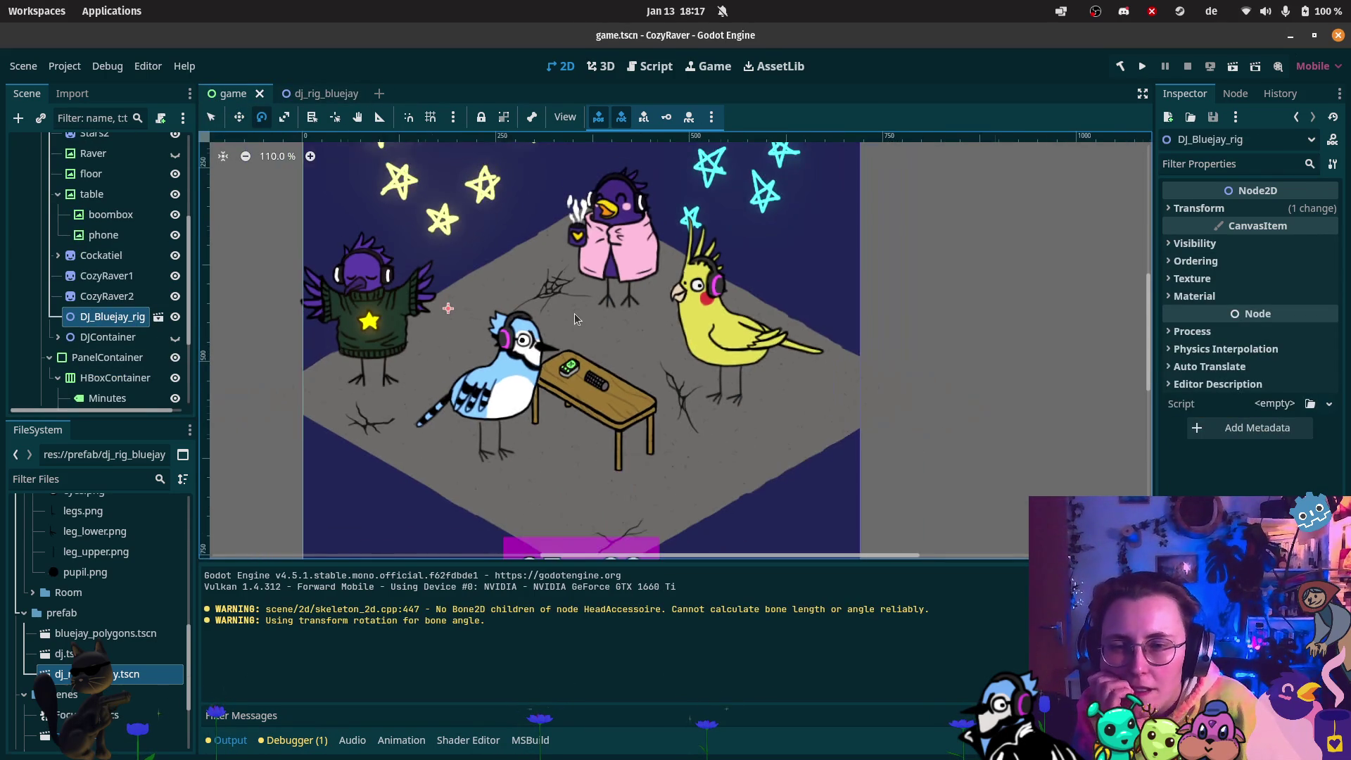
pyautogui.click(360, 96)
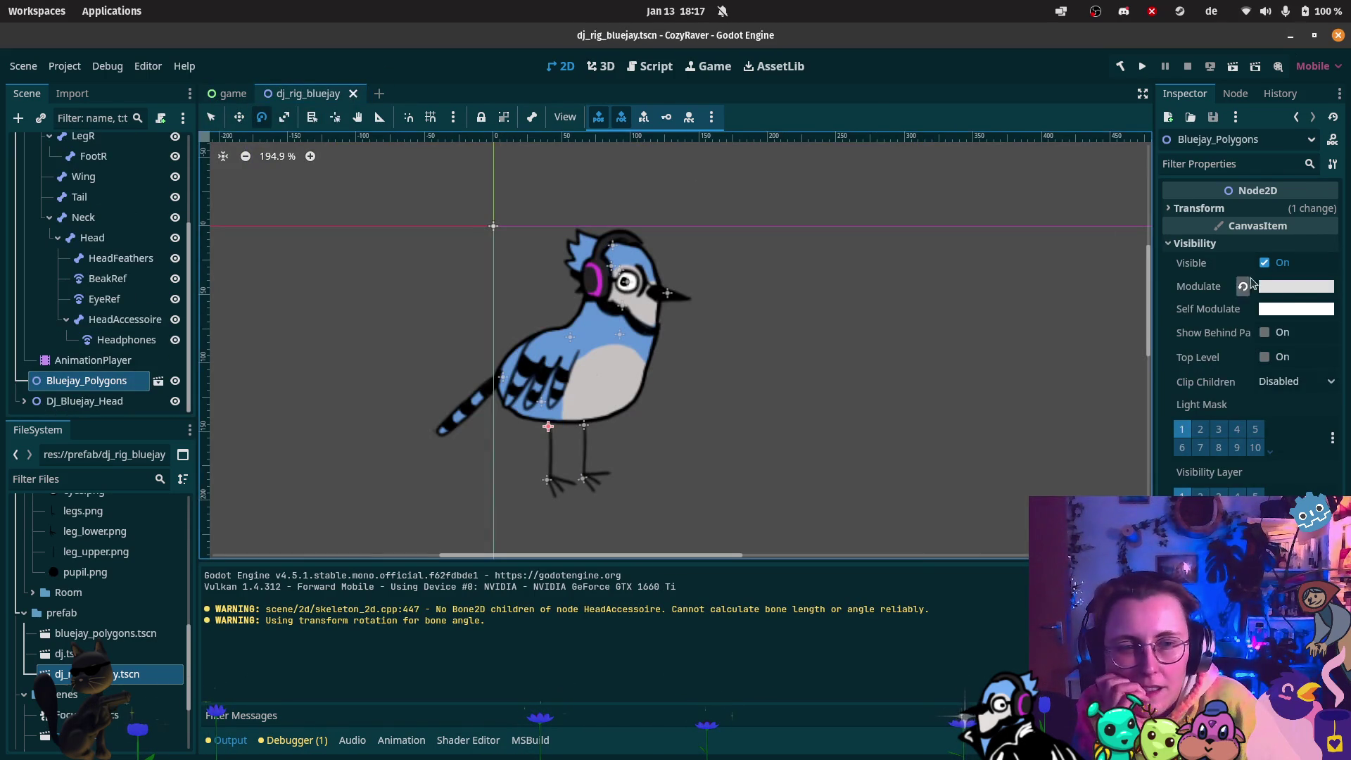
pyautogui.click(1295, 287)
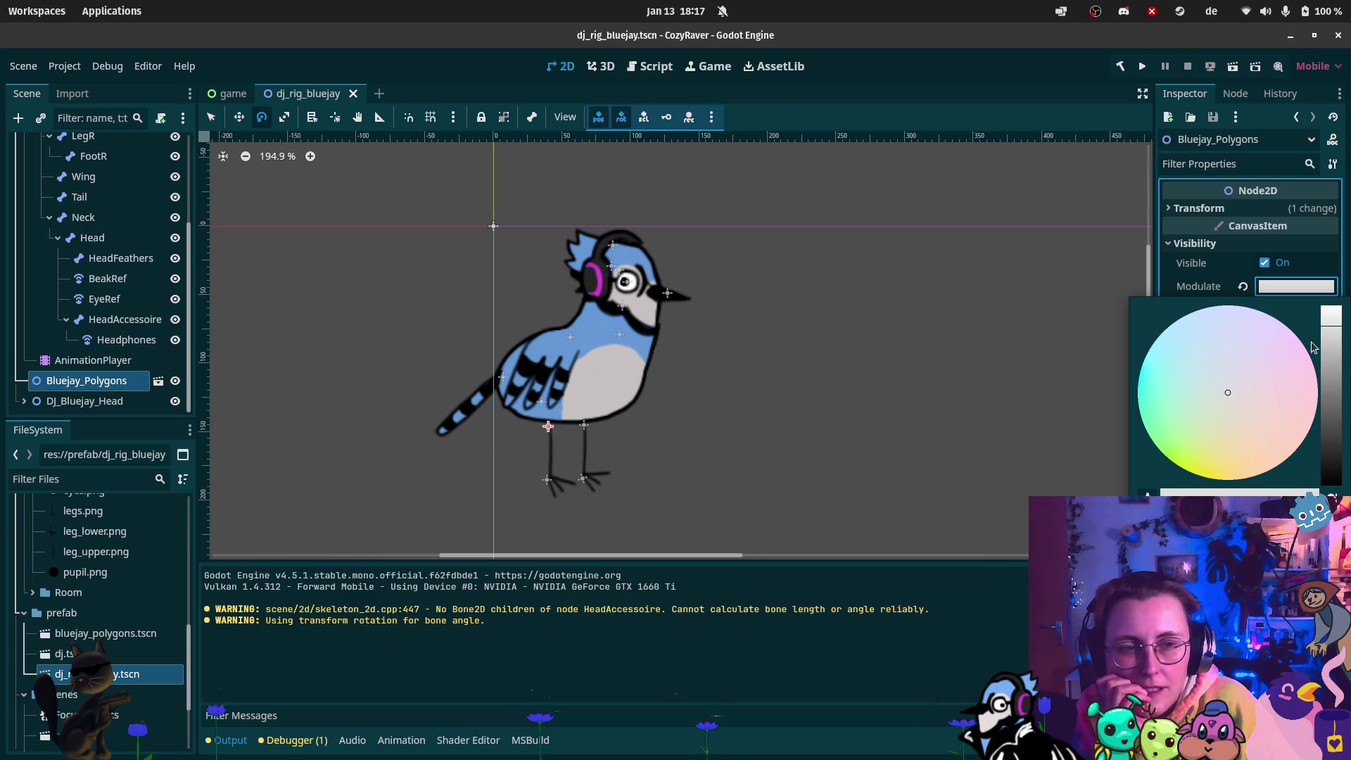
pyautogui.click(1334, 343)
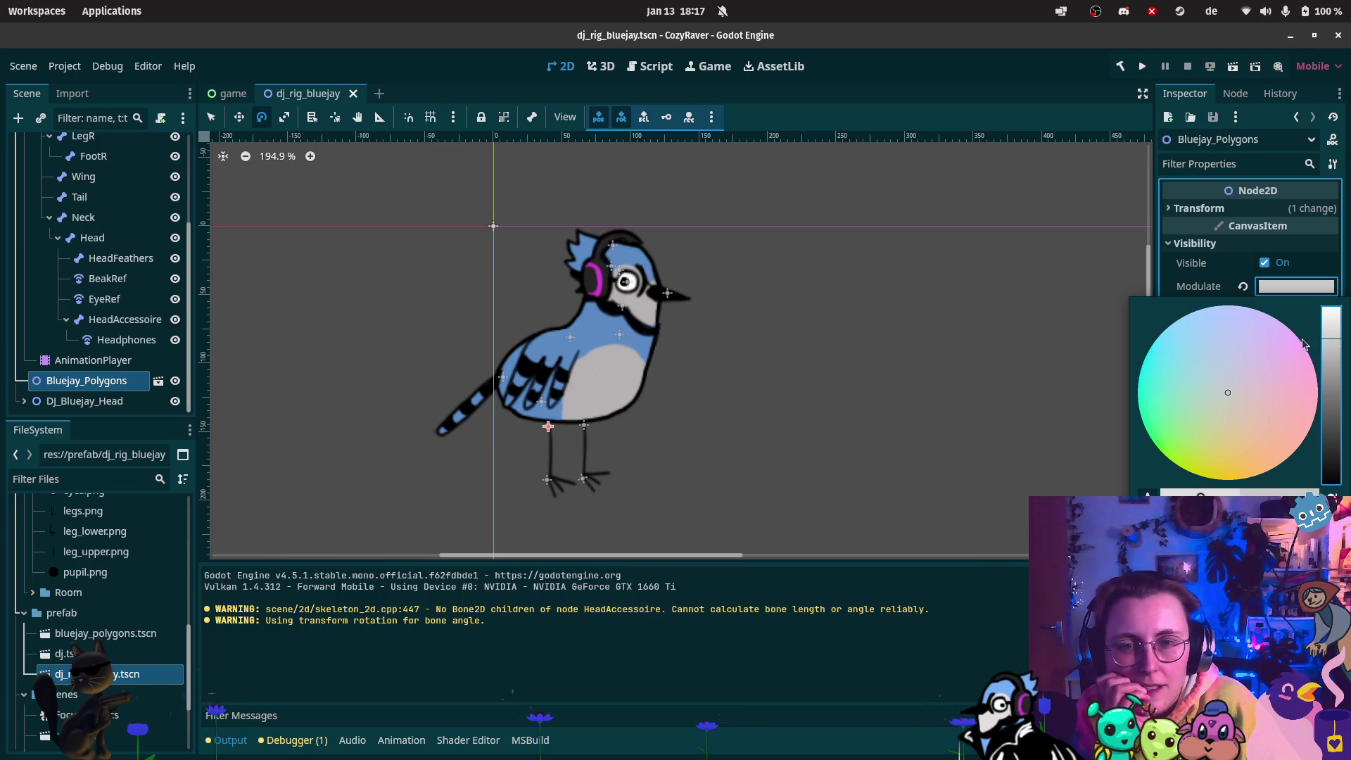
pyautogui.click(235, 97)
pyautogui.hotkey('ctrl', 's')
pyautogui.click(232, 99)
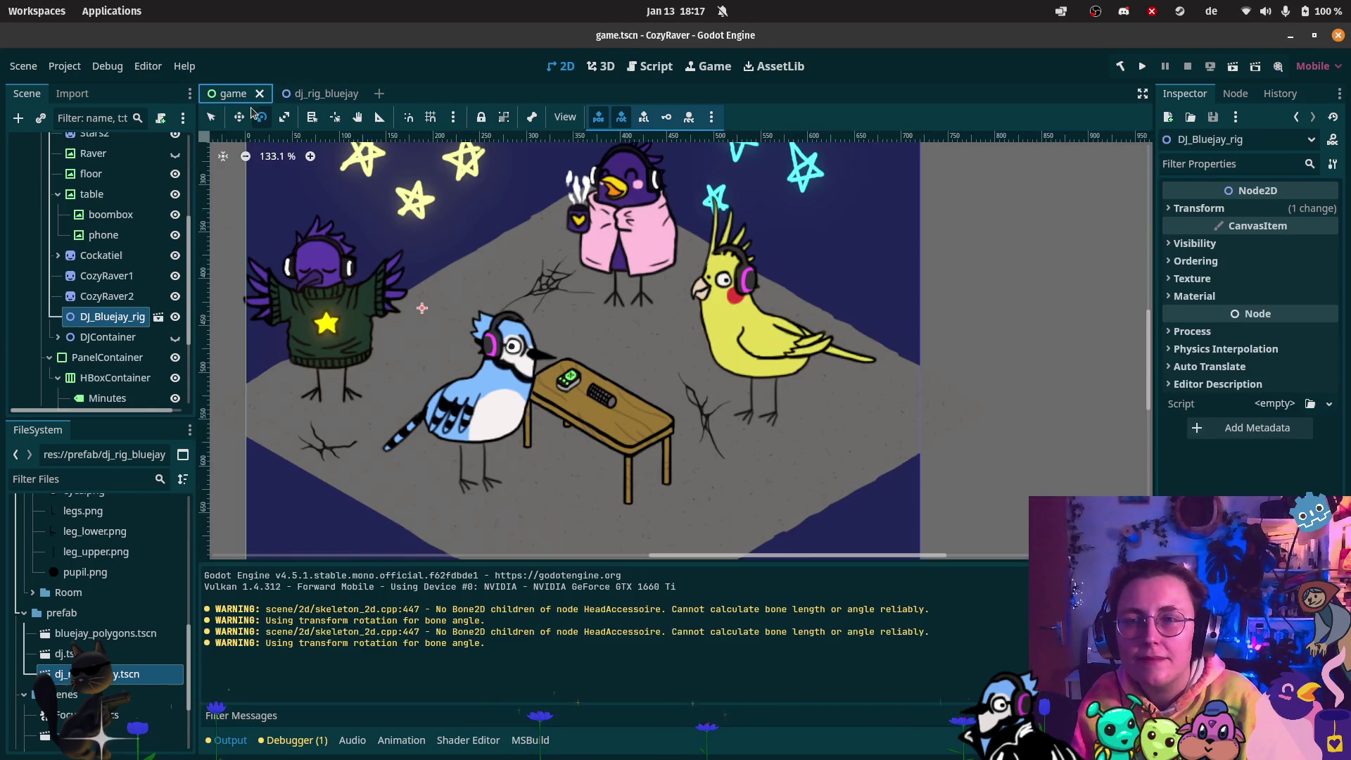
# Test-run the game to check the darker bluejay, then go back to the dj_rig_bluejay scene
pyautogui.scroll(-6, 633, 387)
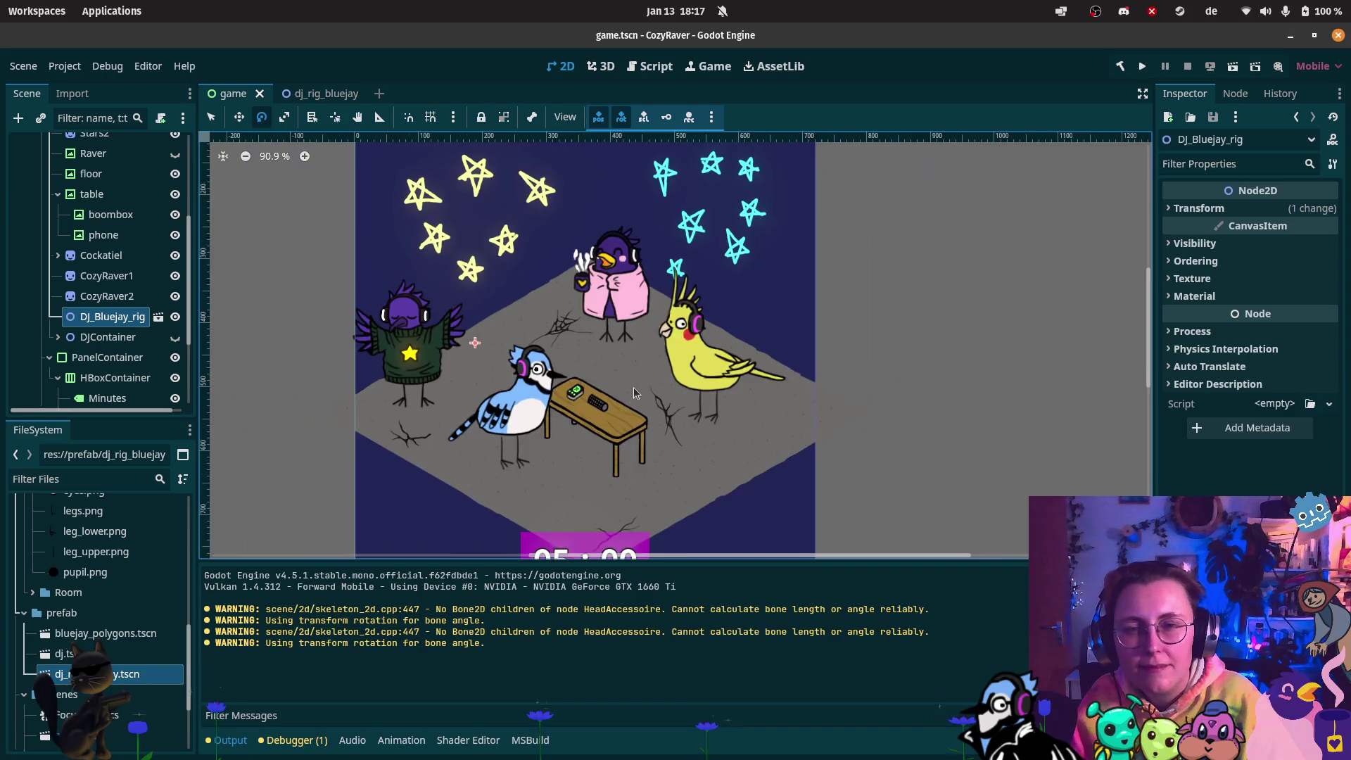
pyautogui.click(1233, 66)
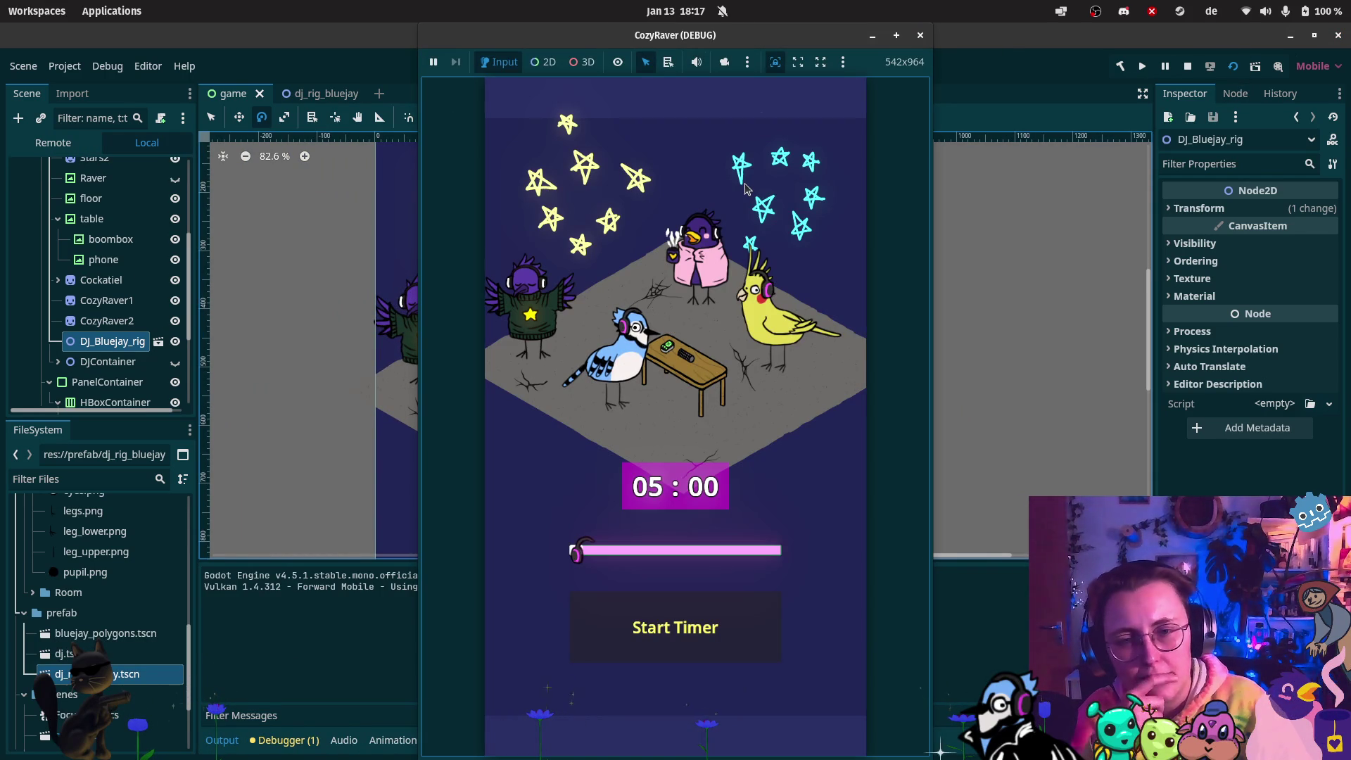
pyautogui.click(922, 36)
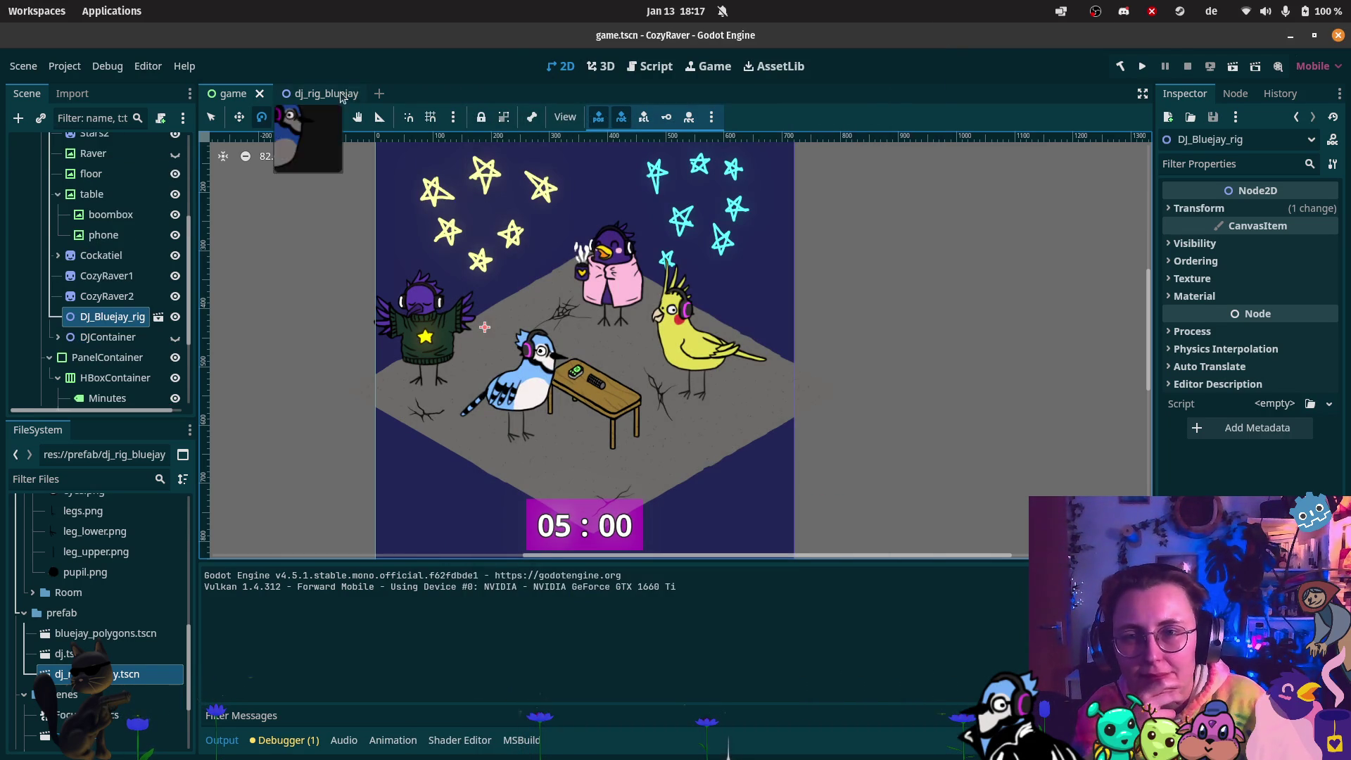
pyautogui.click(320, 93)
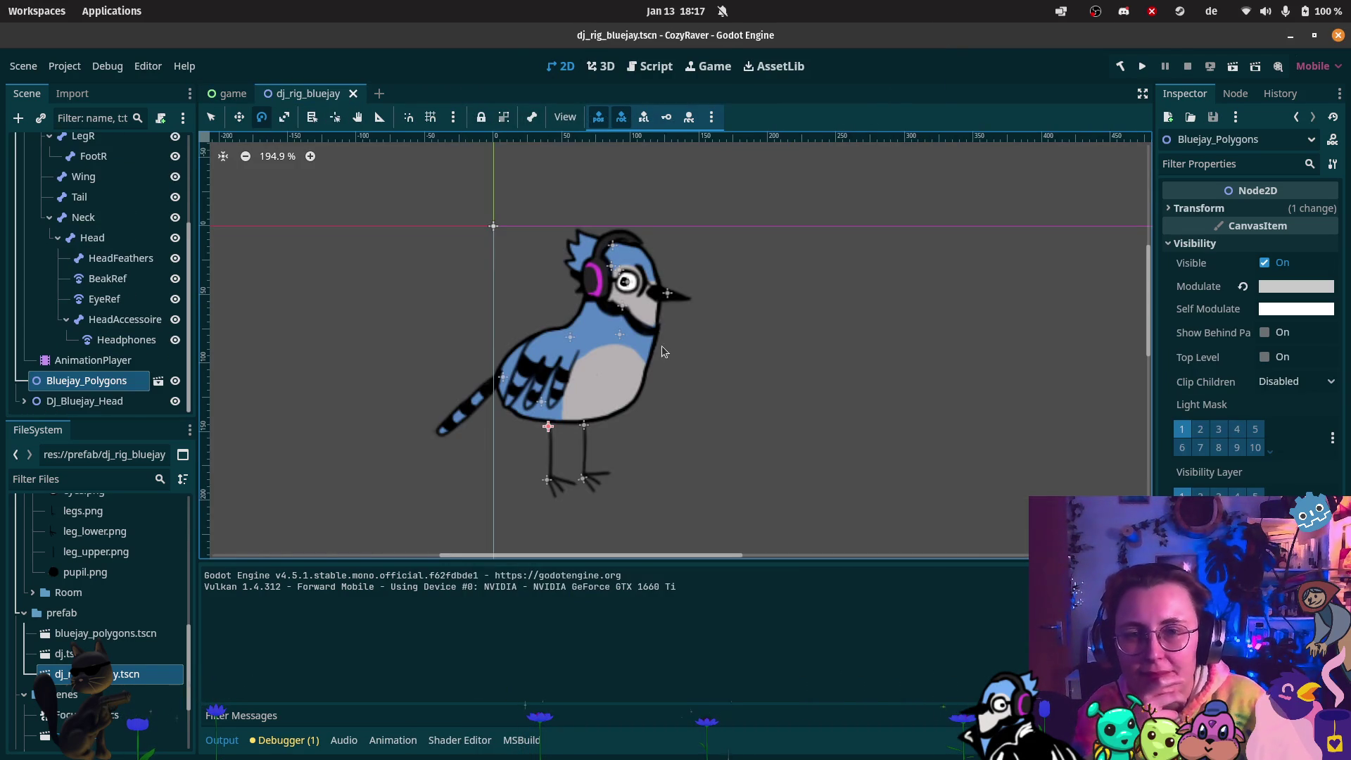
# Create a new animation named 'dancing' on the bluejay rig's AnimationPlayer
pyautogui.click(91, 359)
pyautogui.click(408, 576)
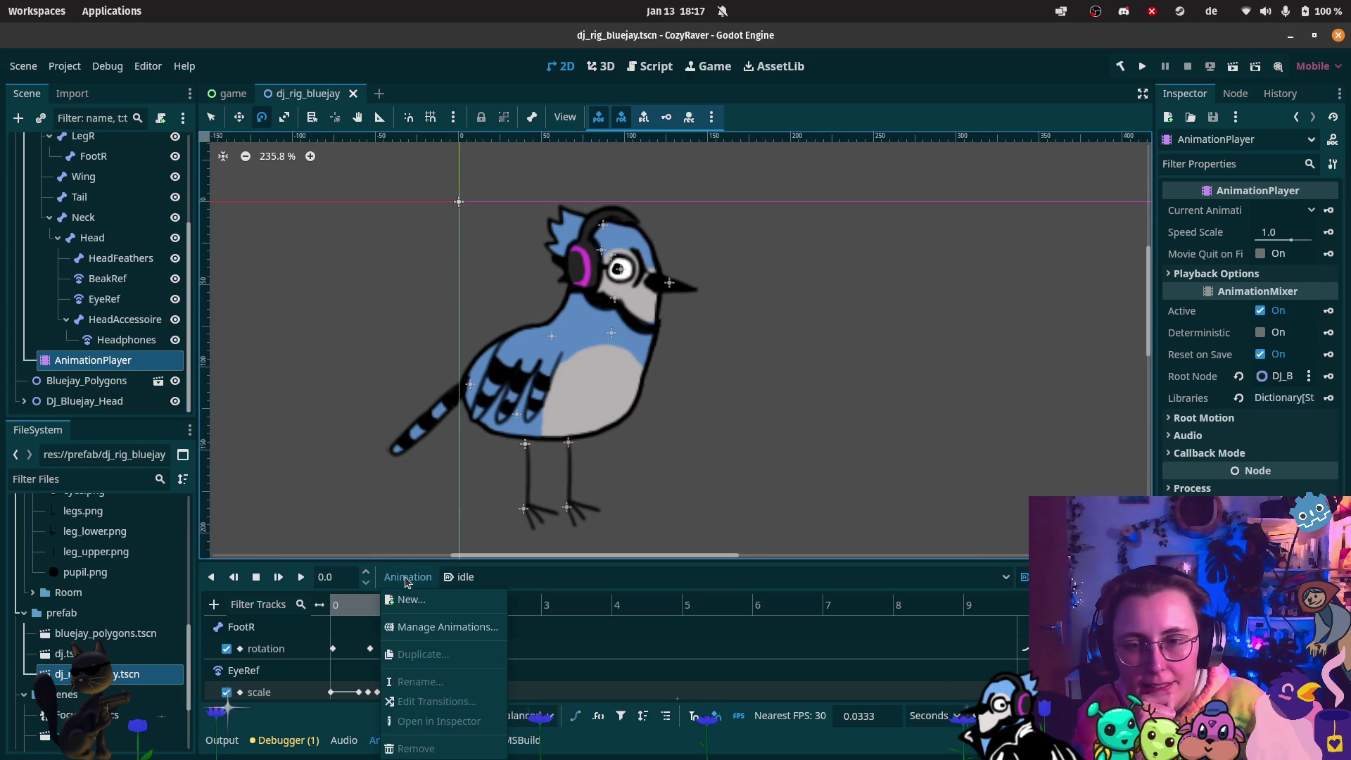
pyautogui.click(410, 600)
pyautogui.write('danc')
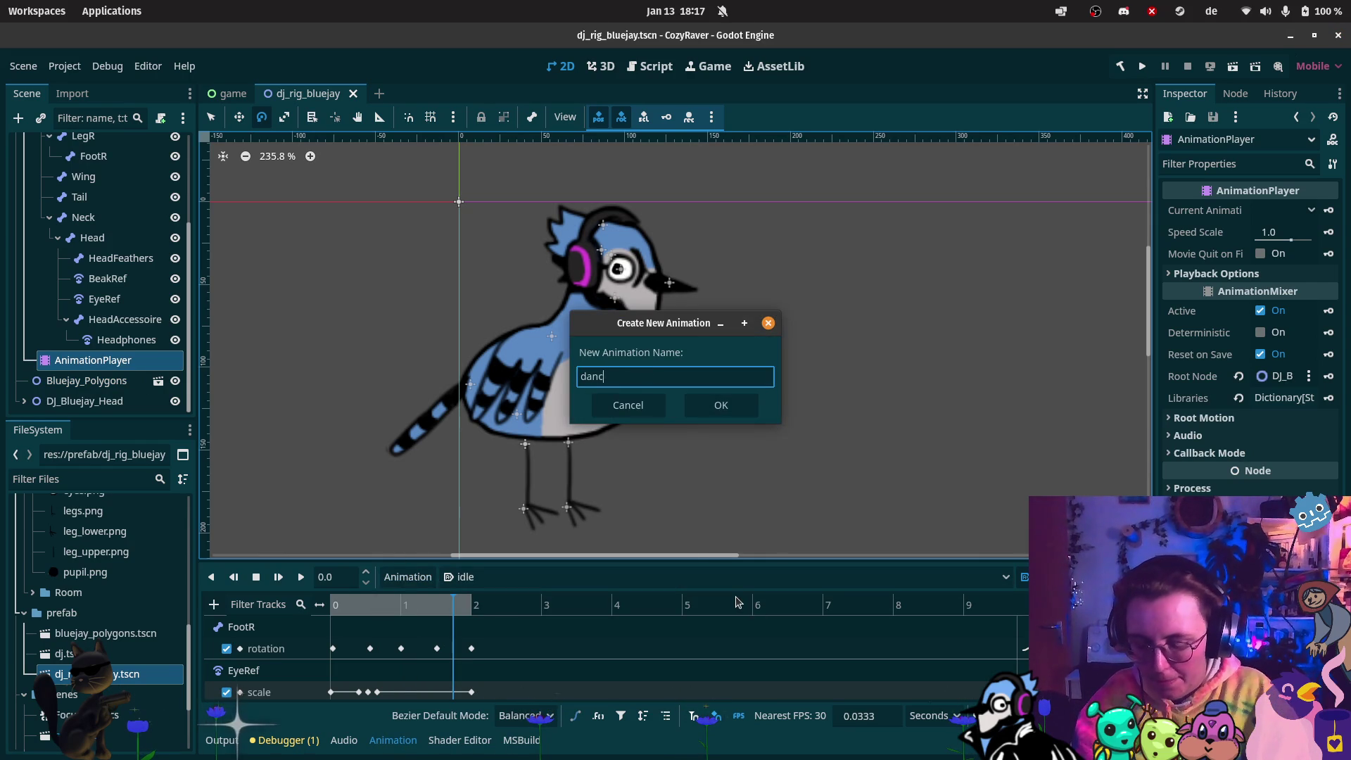
pyautogui.press('Return')
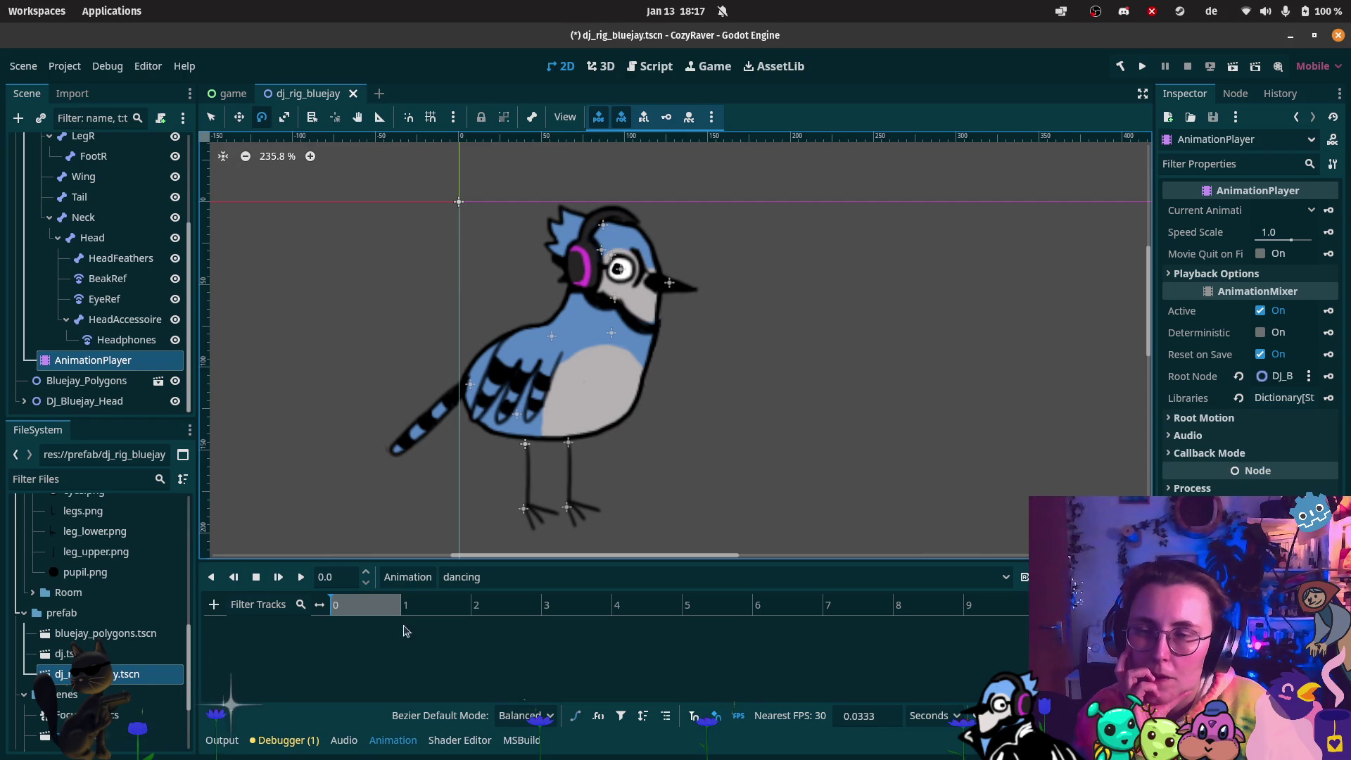
pyautogui.scroll(5, 120, 231)
pyautogui.scroll(-5, 119, 231)
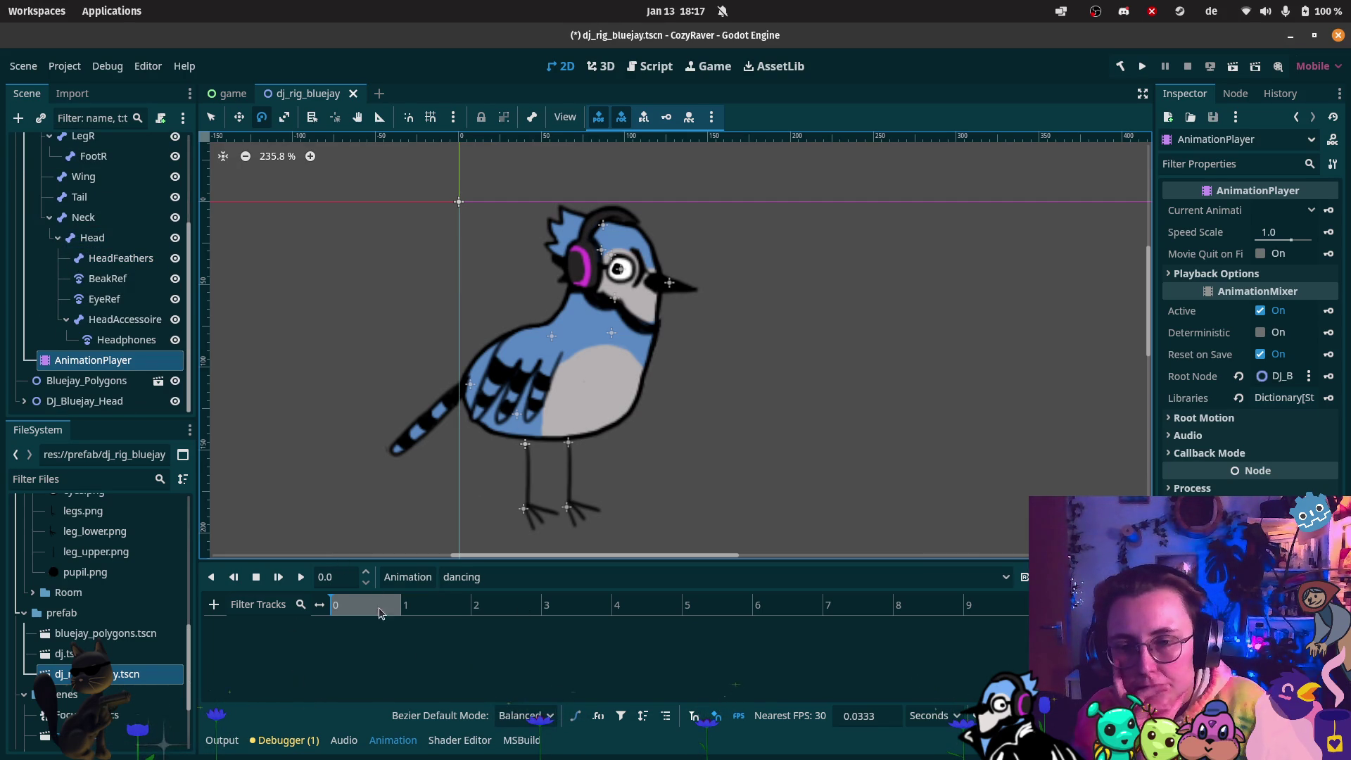
# Add a property track animating the Wing bone's rotation to the dancing animation
pyautogui.click(214, 607)
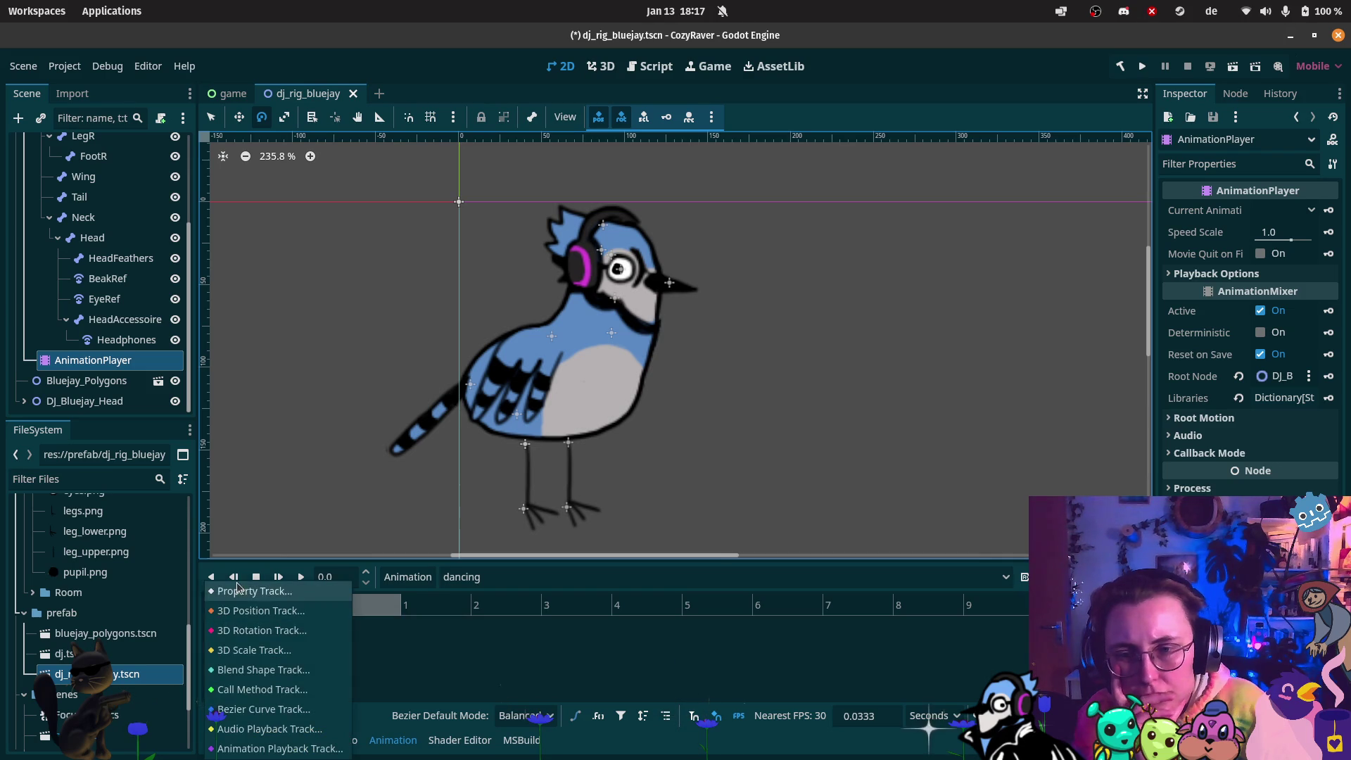
pyautogui.click(252, 593)
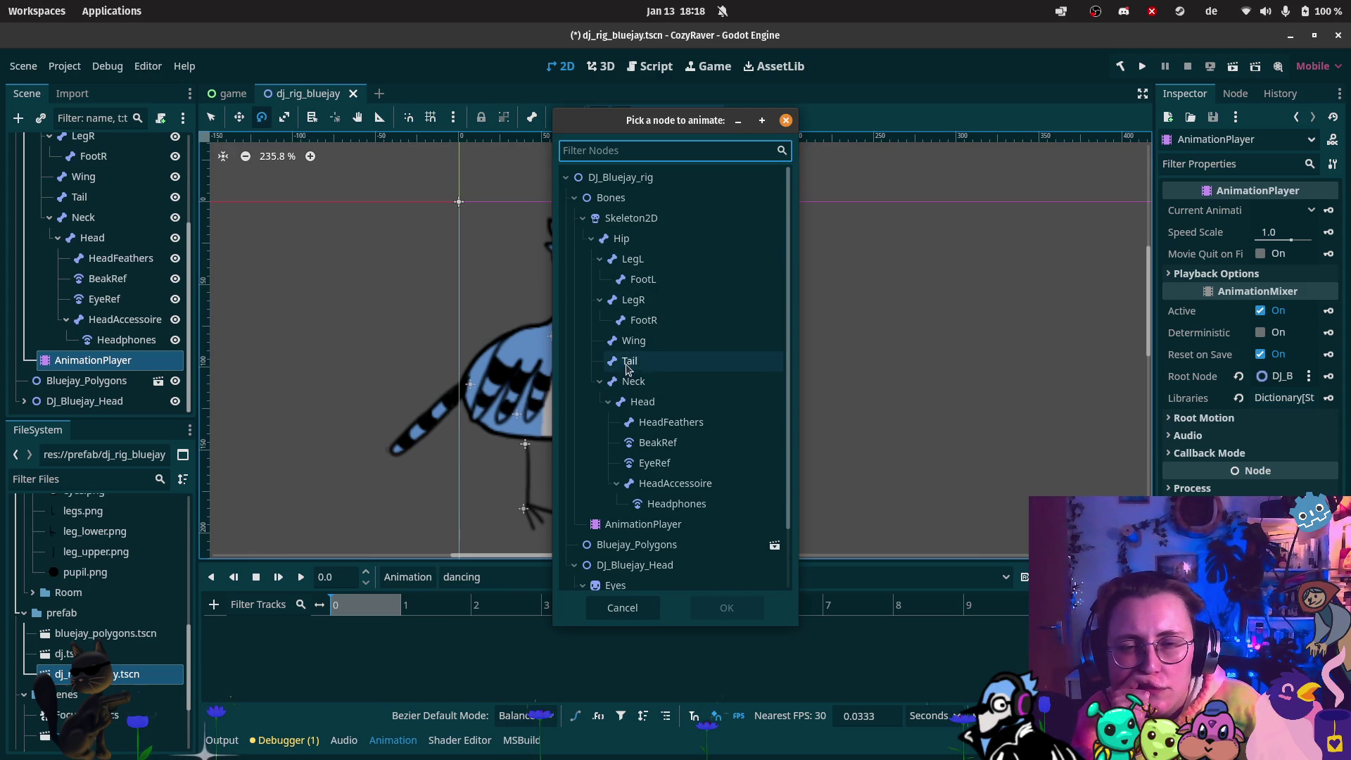
pyautogui.click(645, 345)
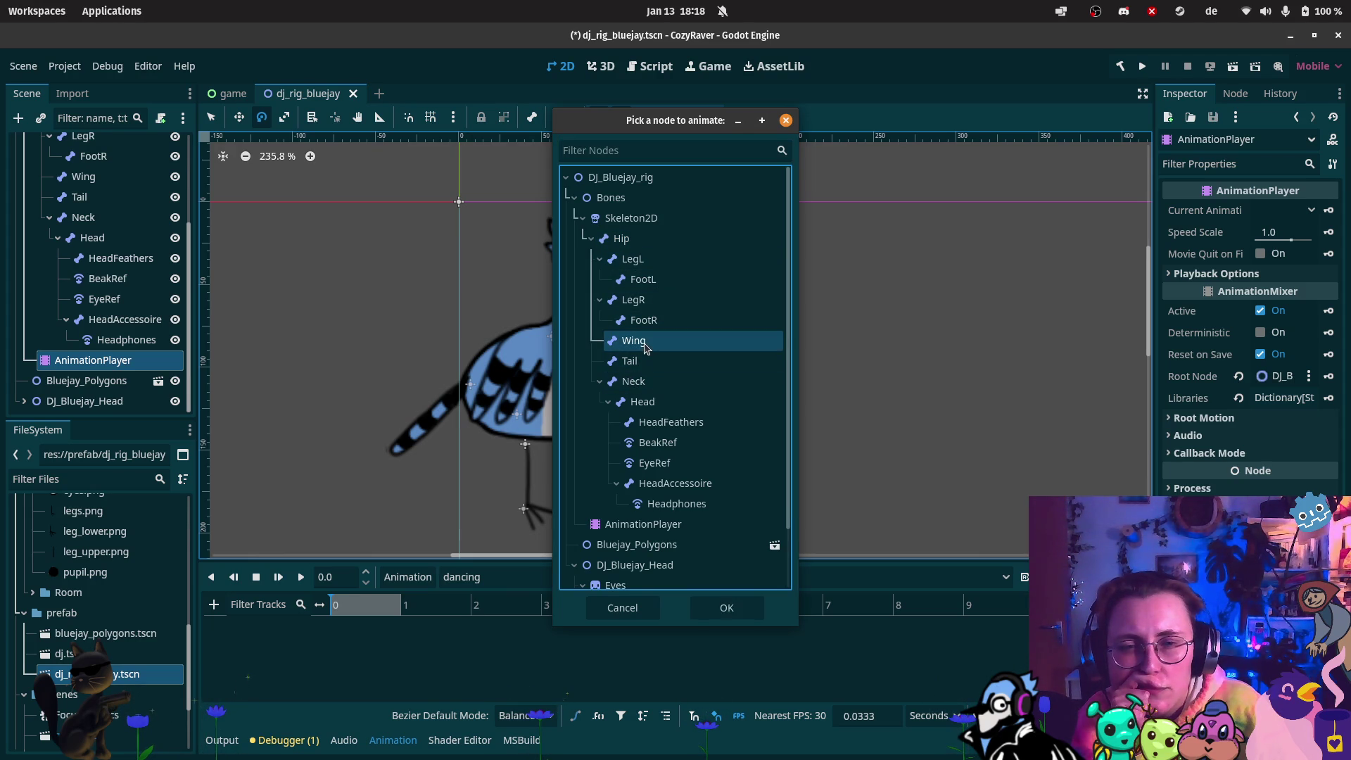
pyautogui.click(727, 609)
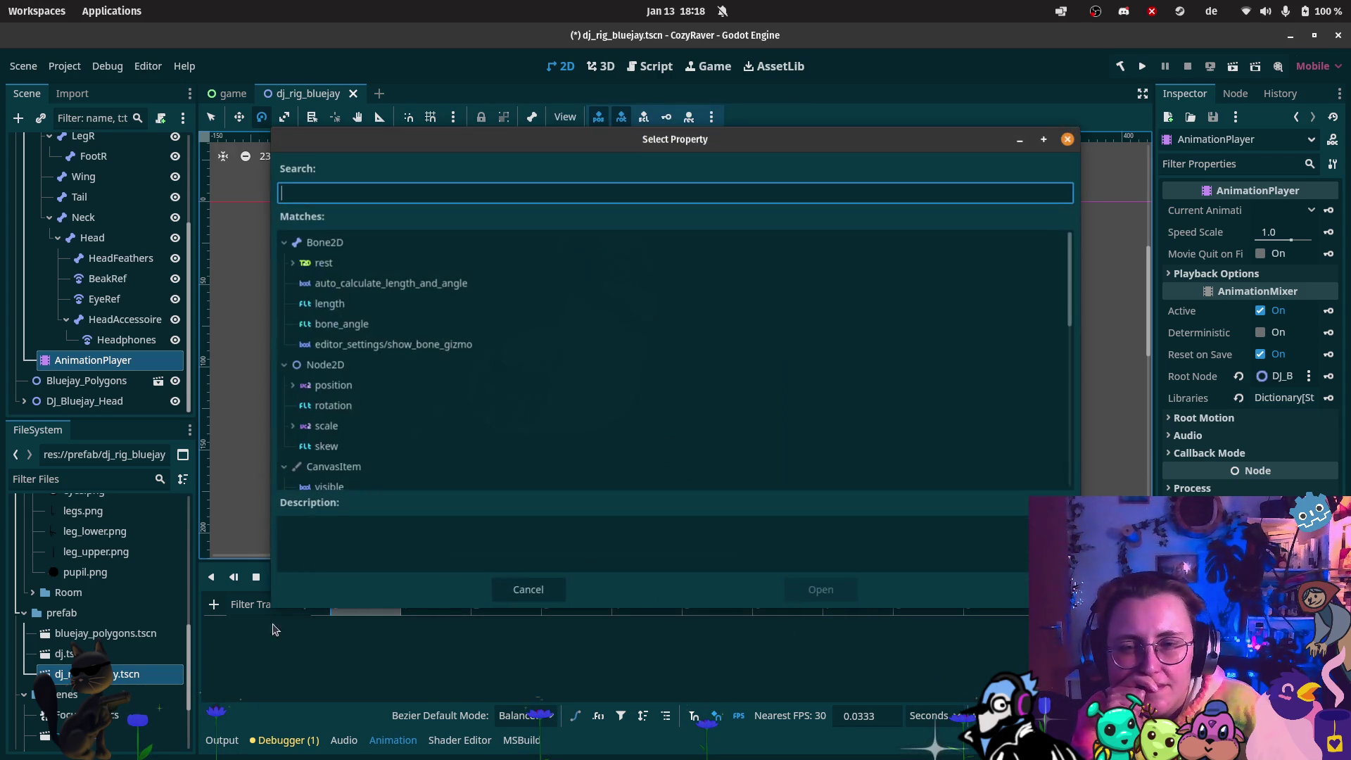
pyautogui.click(332, 405)
pyautogui.click(820, 589)
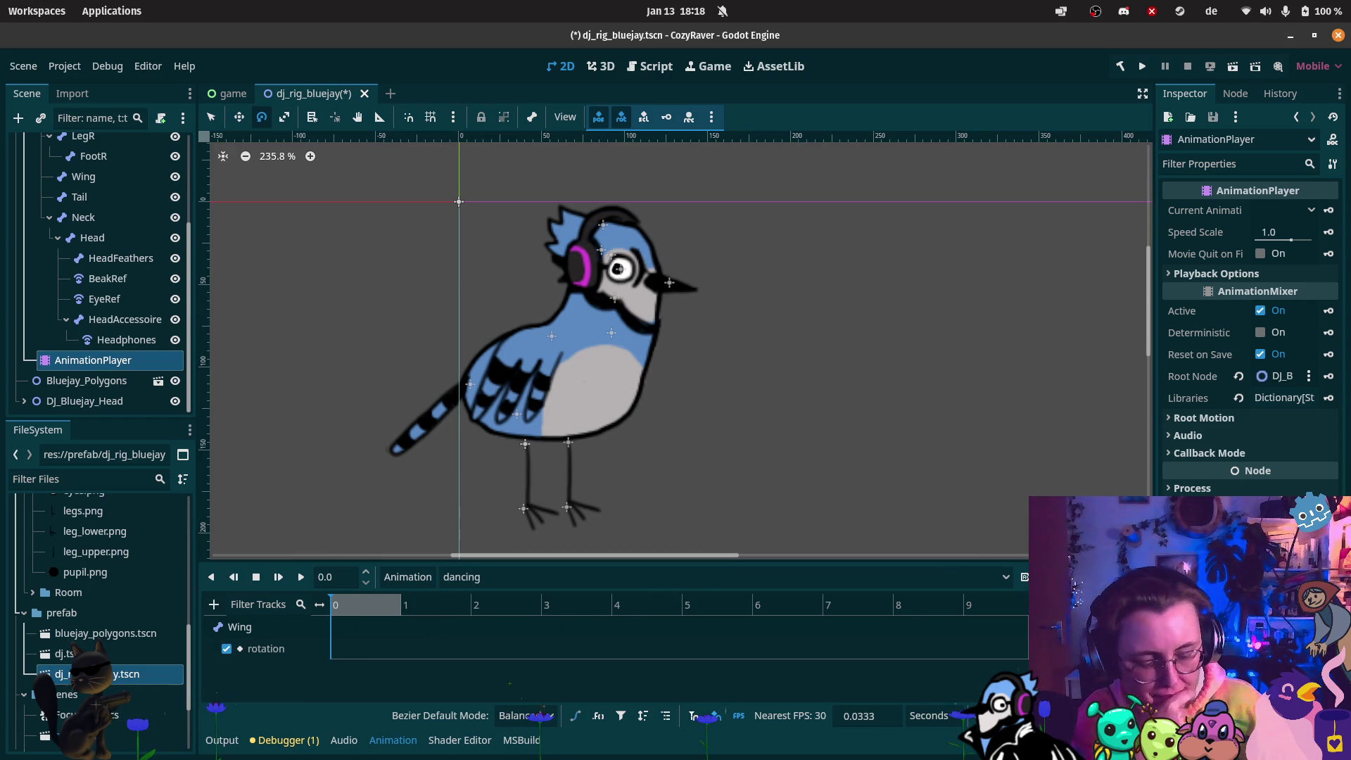
# Set the animation length to 3 seconds and key the Wing rotation at 0 and 3 seconds
pyautogui.press('Return')
pyautogui.rightClick(335, 648)
pyautogui.click(352, 659)
pyautogui.moveTo(342, 620); pyautogui.dragTo(545, 616)
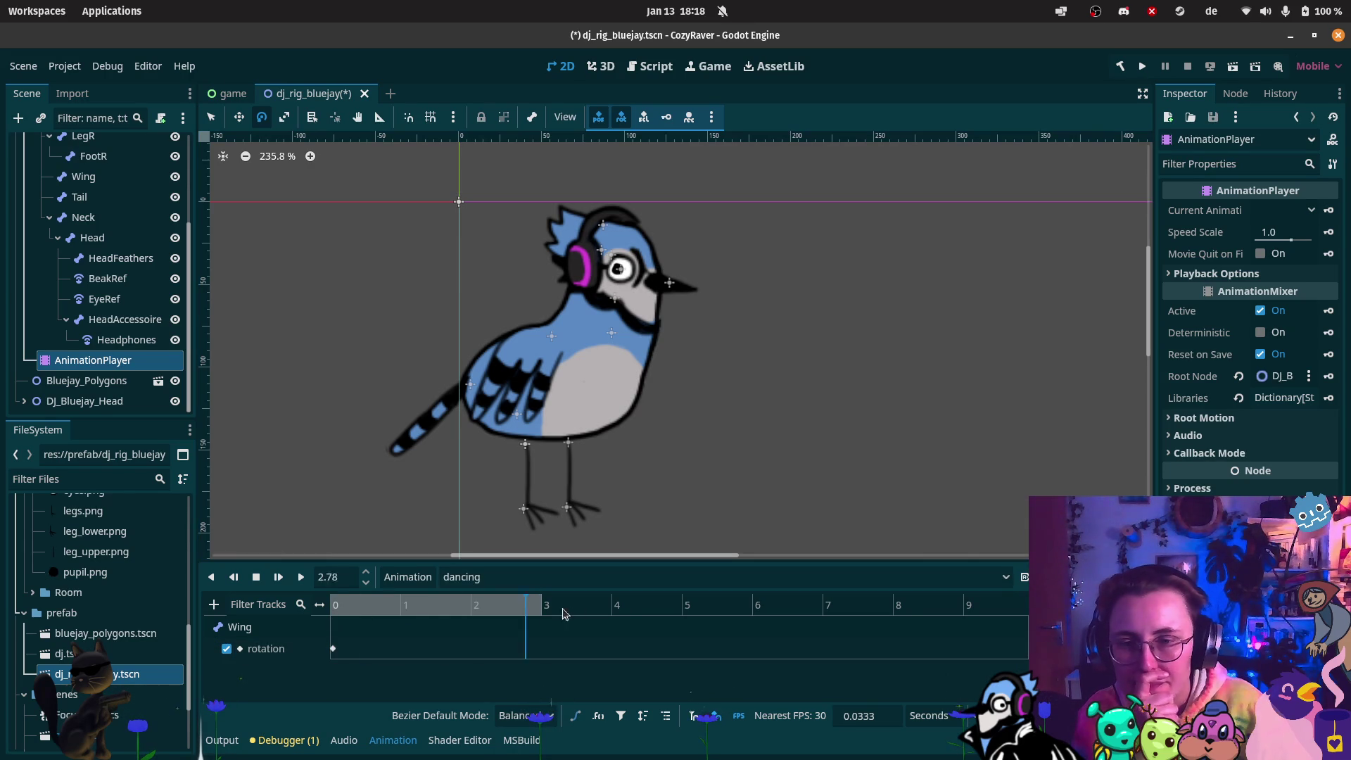
pyautogui.rightClick(541, 651)
pyautogui.click(559, 661)
# Rotate the Wing bone up to 91.2° and key it at 1 second, then preview
pyautogui.click(401, 651)
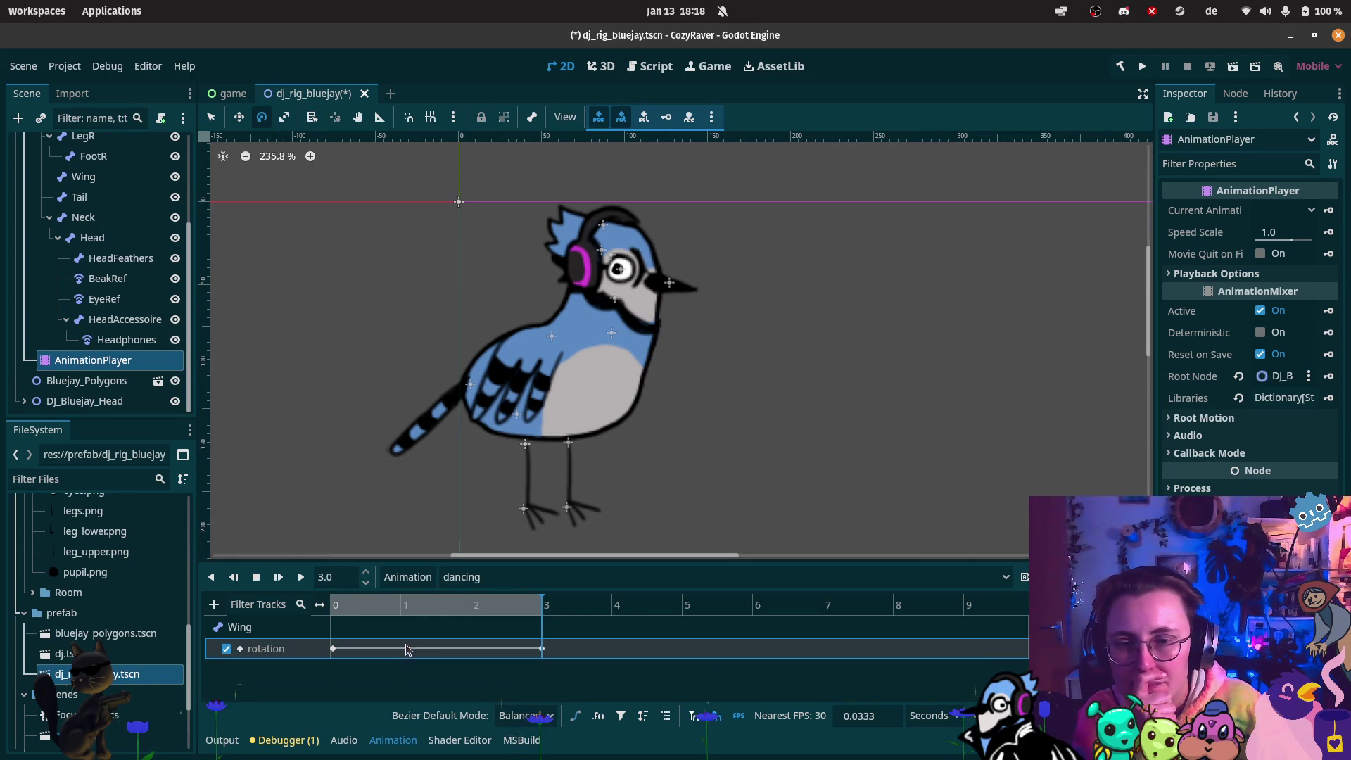
pyautogui.click(401, 613)
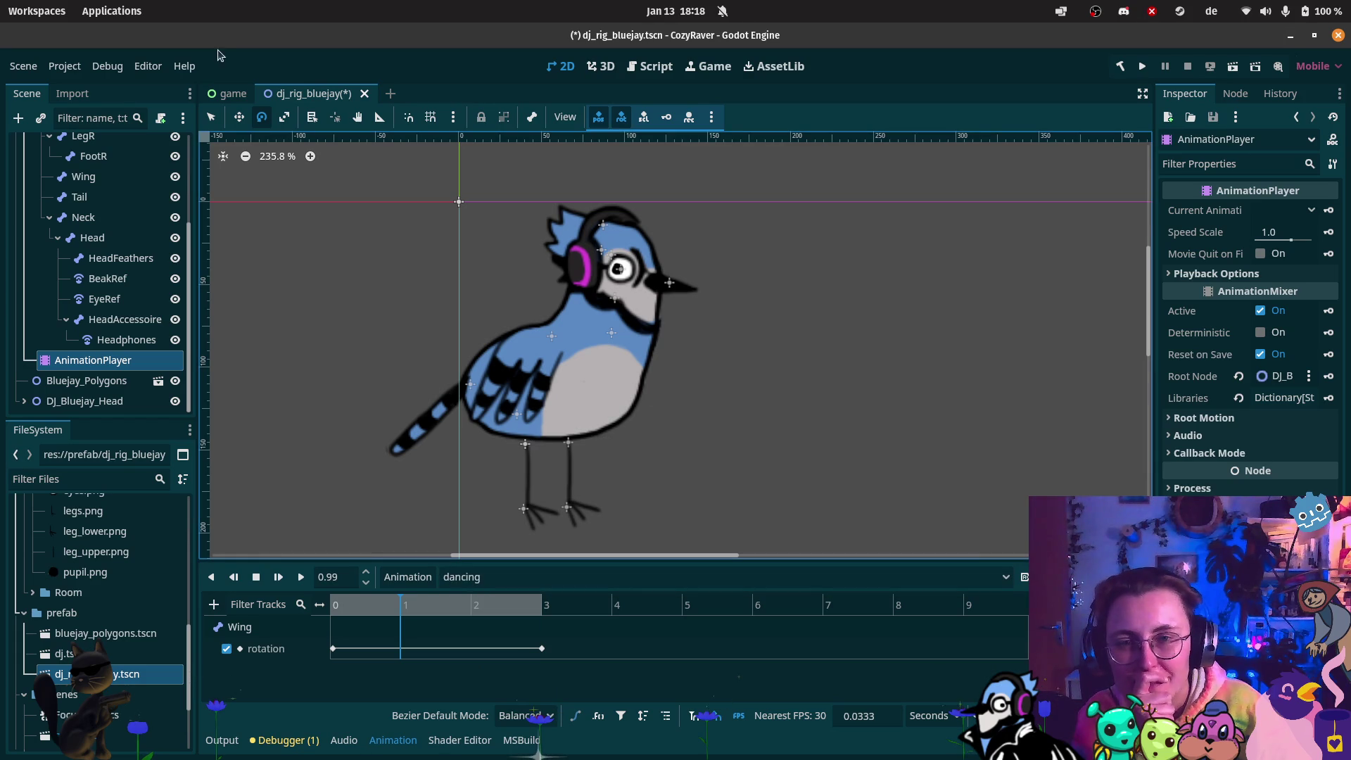
pyautogui.scroll(1, 109, 214)
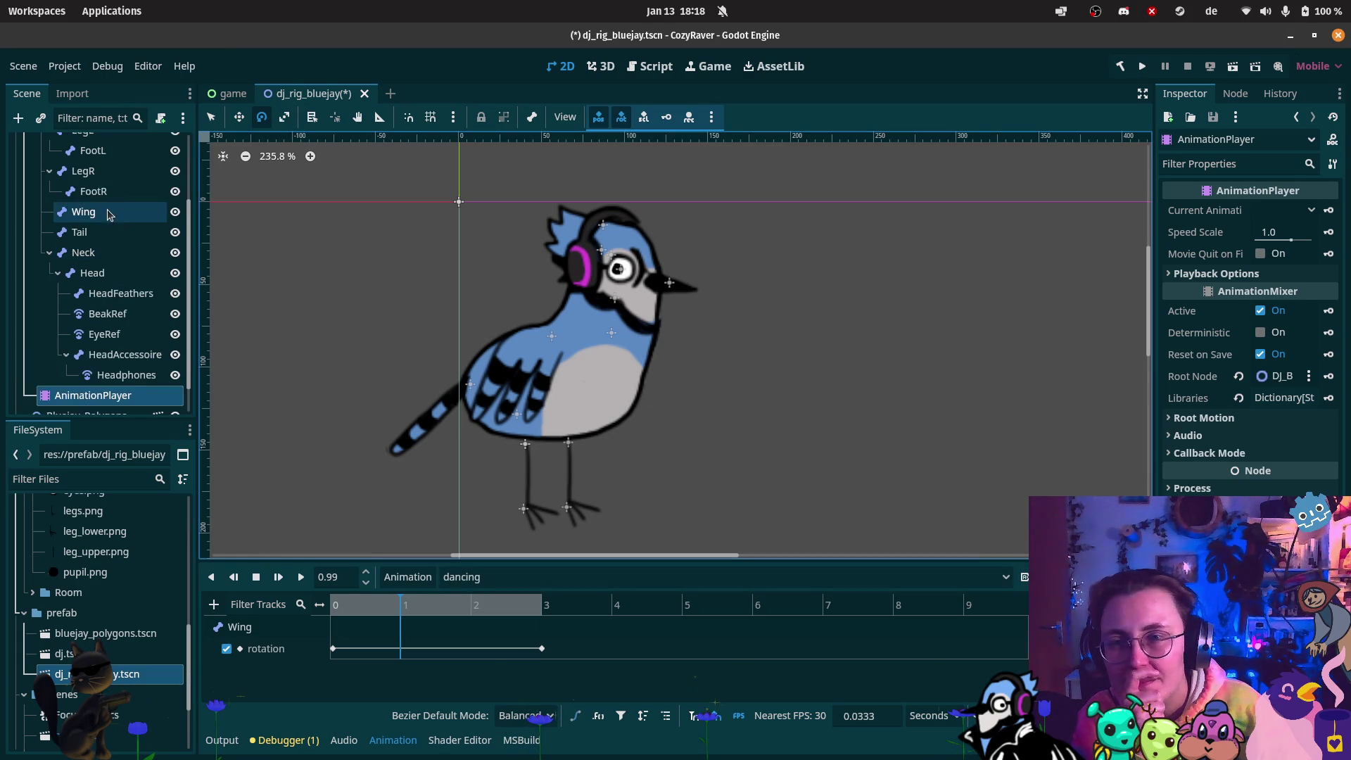
pyautogui.click(109, 214)
pyautogui.moveTo(521, 304); pyautogui.dragTo(575, 303)
pyautogui.click(415, 654)
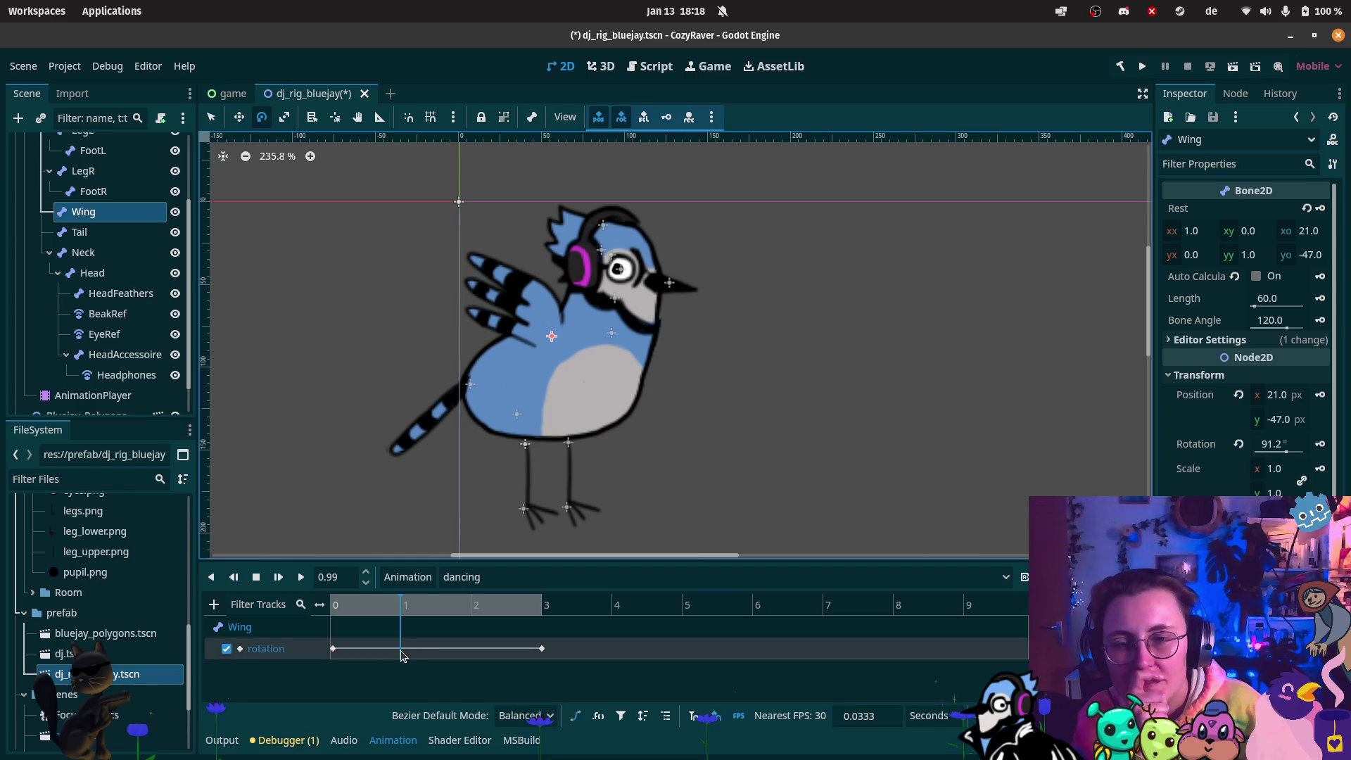
pyautogui.rightClick(402, 655)
pyautogui.click(404, 662)
pyautogui.click(401, 649)
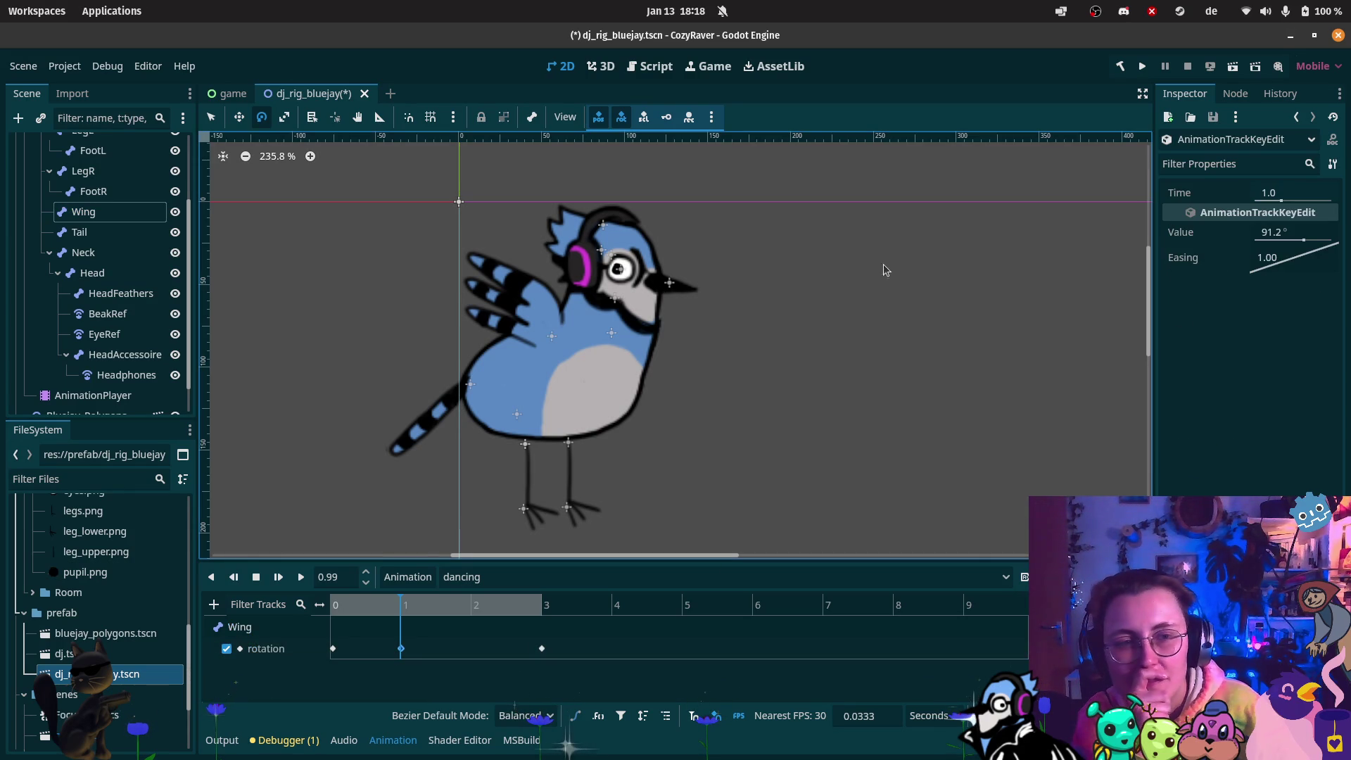
pyautogui.moveTo(352, 607)
pyautogui.mouseDown()
pyautogui.moveTo(331, 606)
pyautogui.moveTo(538, 611)
pyautogui.moveTo(404, 622)
pyautogui.mouseUp()
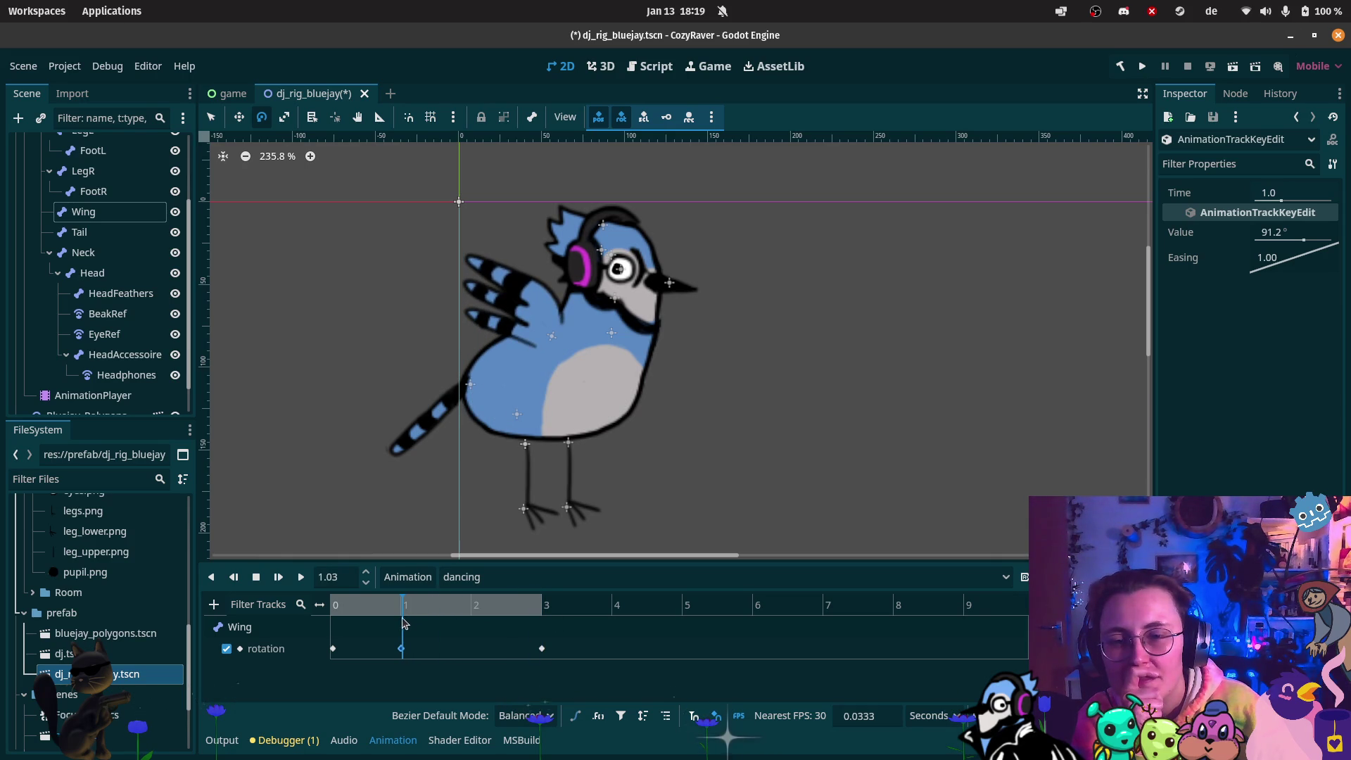
# Insert a new Wing rotation key and place it at 1.7 seconds
pyautogui.click(405, 652)
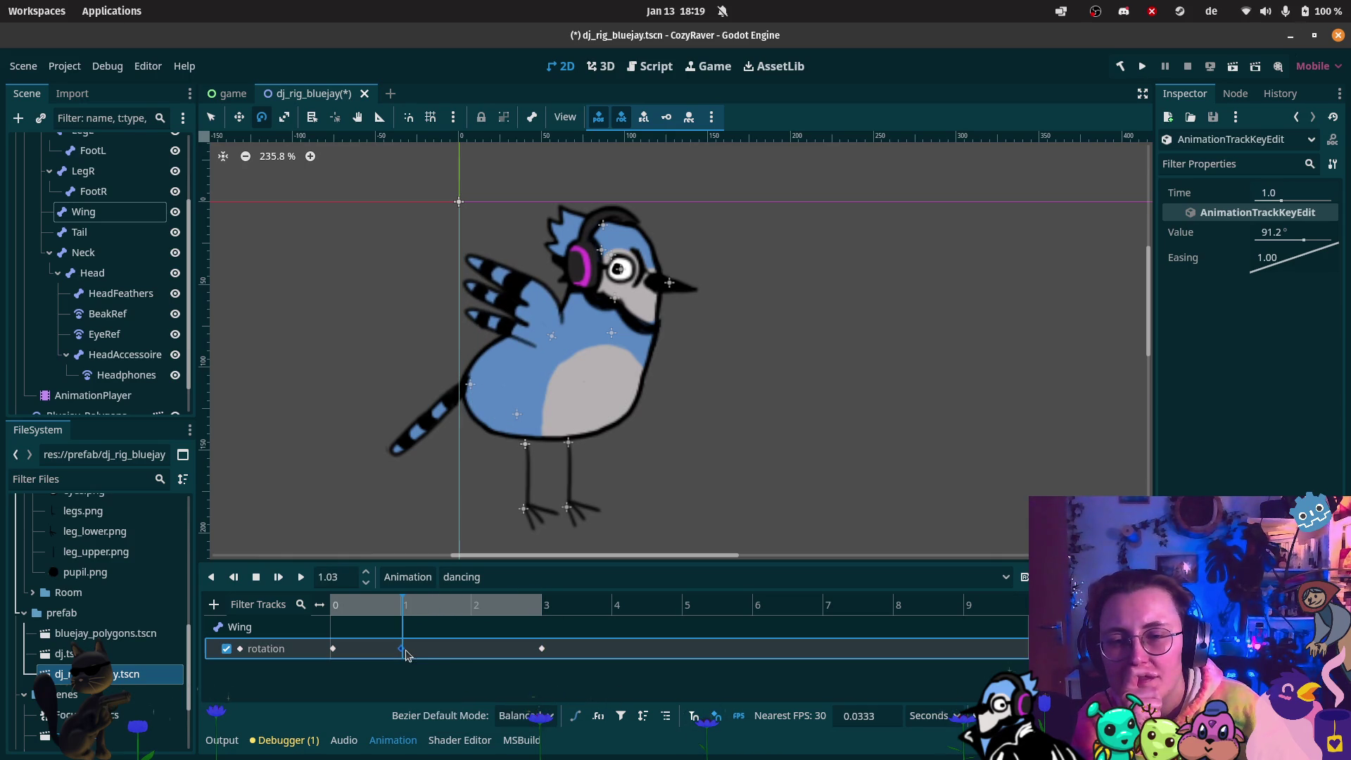
pyautogui.rightClick(463, 655)
pyautogui.click(470, 631)
pyautogui.moveTo(405, 603)
pyautogui.mouseDown()
pyautogui.moveTo(475, 605)
pyautogui.moveTo(452, 654)
pyautogui.mouseUp()
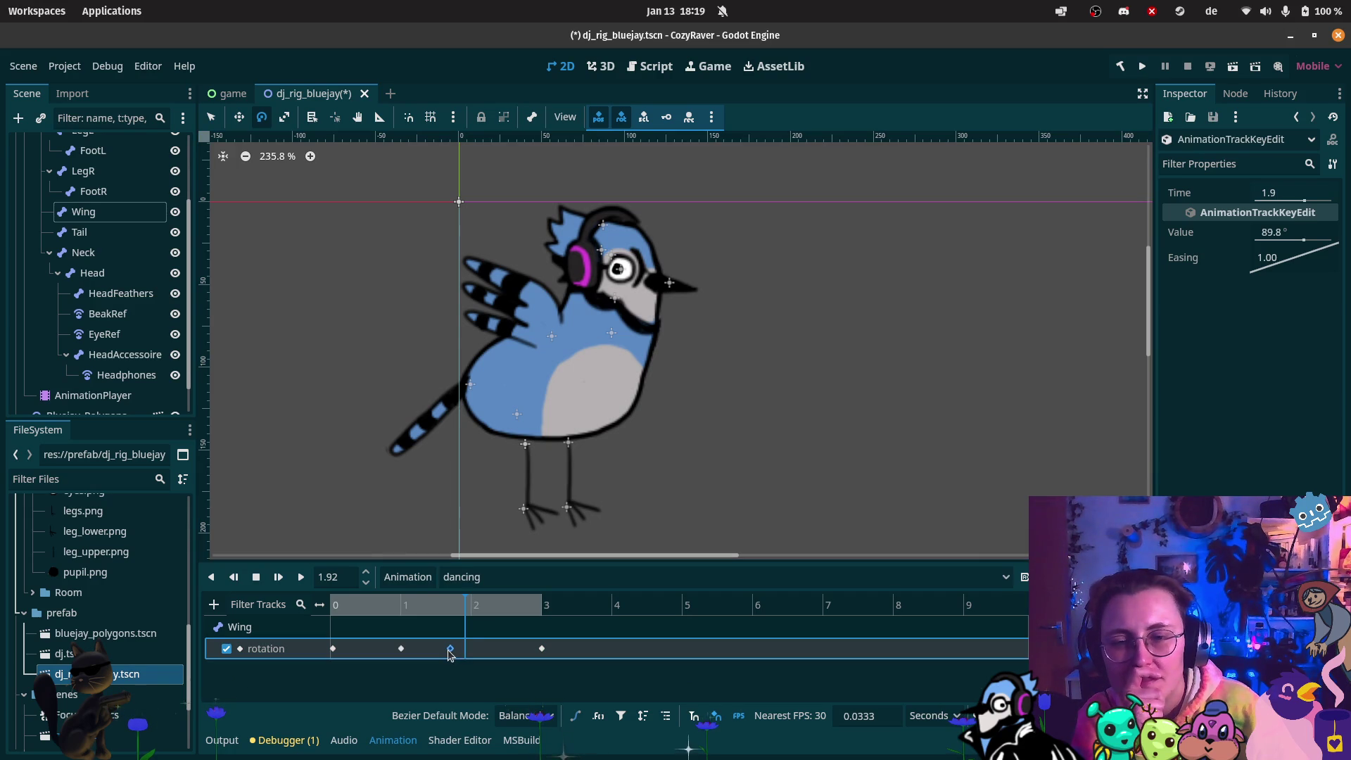
pyautogui.click(481, 603)
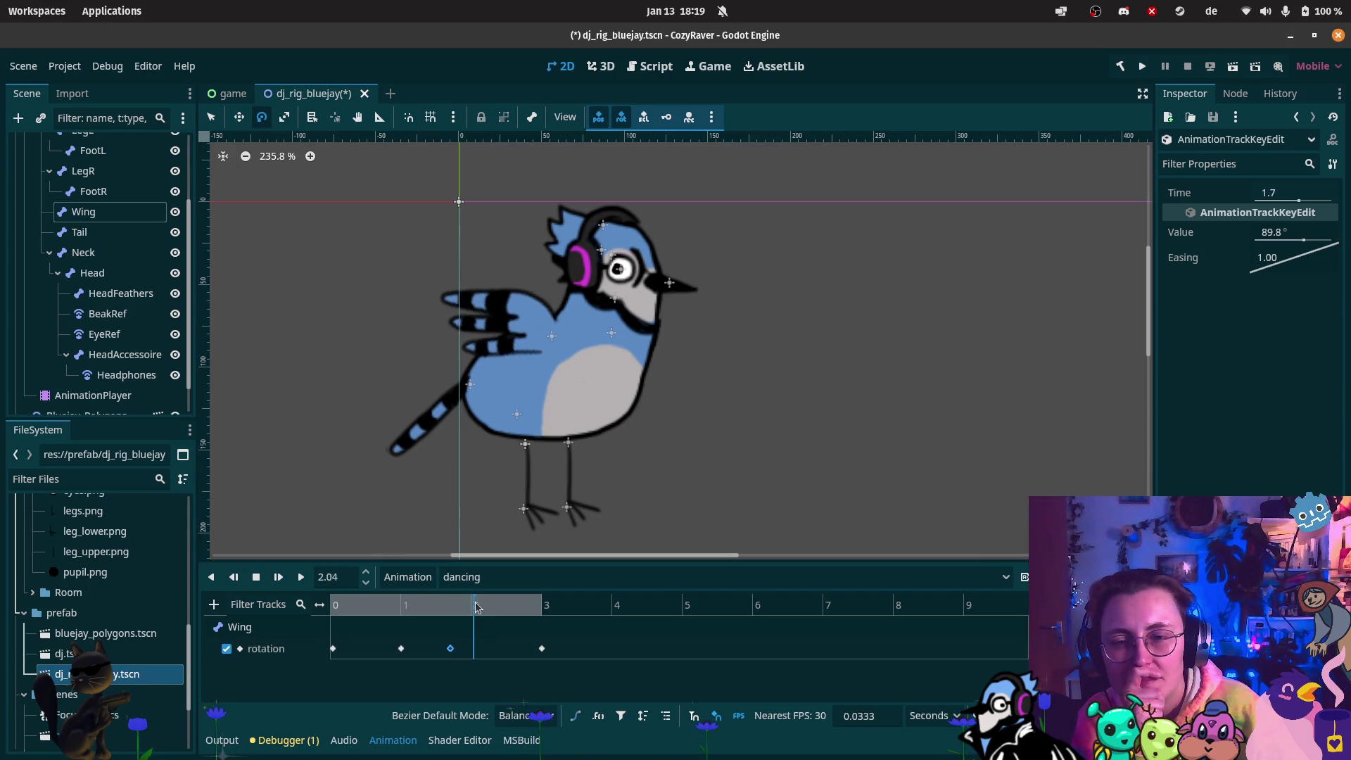
# Add a rotation key near 2.27 seconds with the wing angle raised to 112.2°
pyautogui.rightClick(486, 648)
pyautogui.click(521, 637)
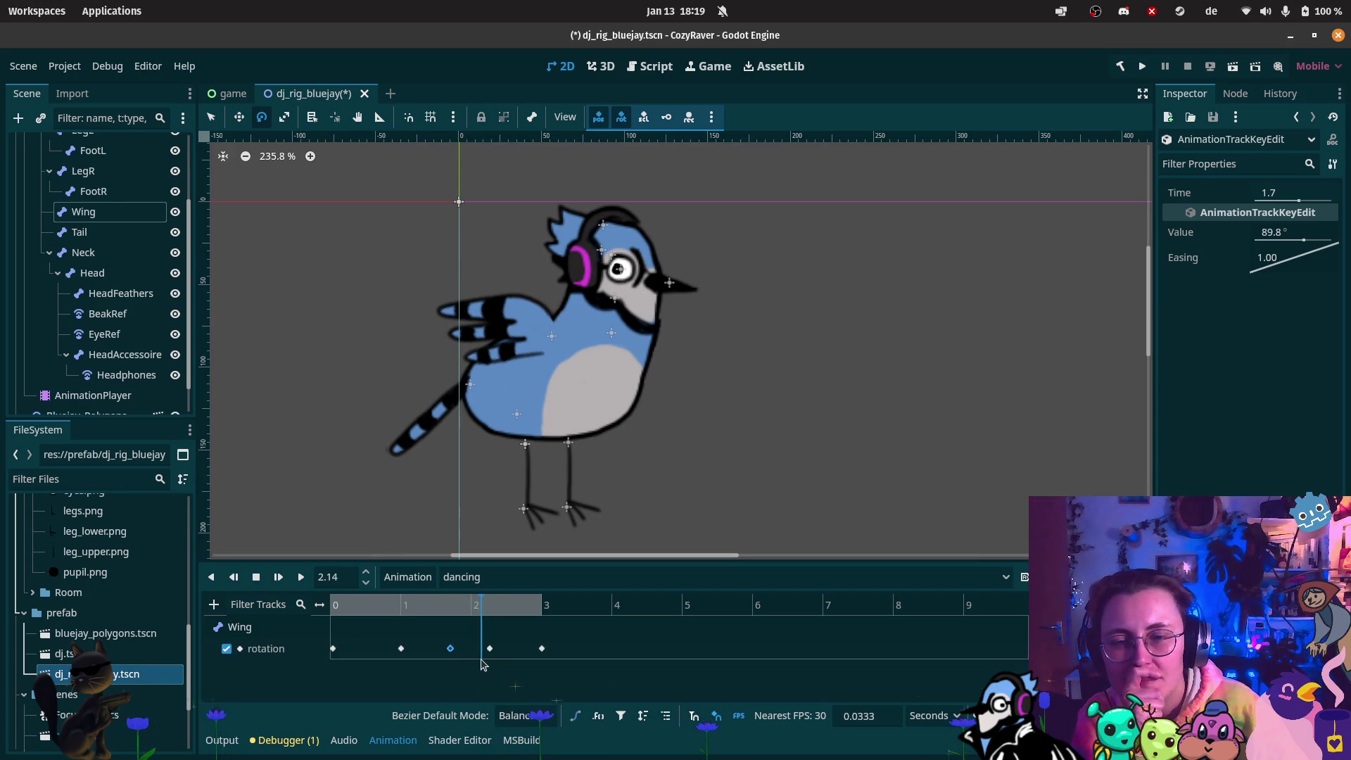
pyautogui.click(487, 648)
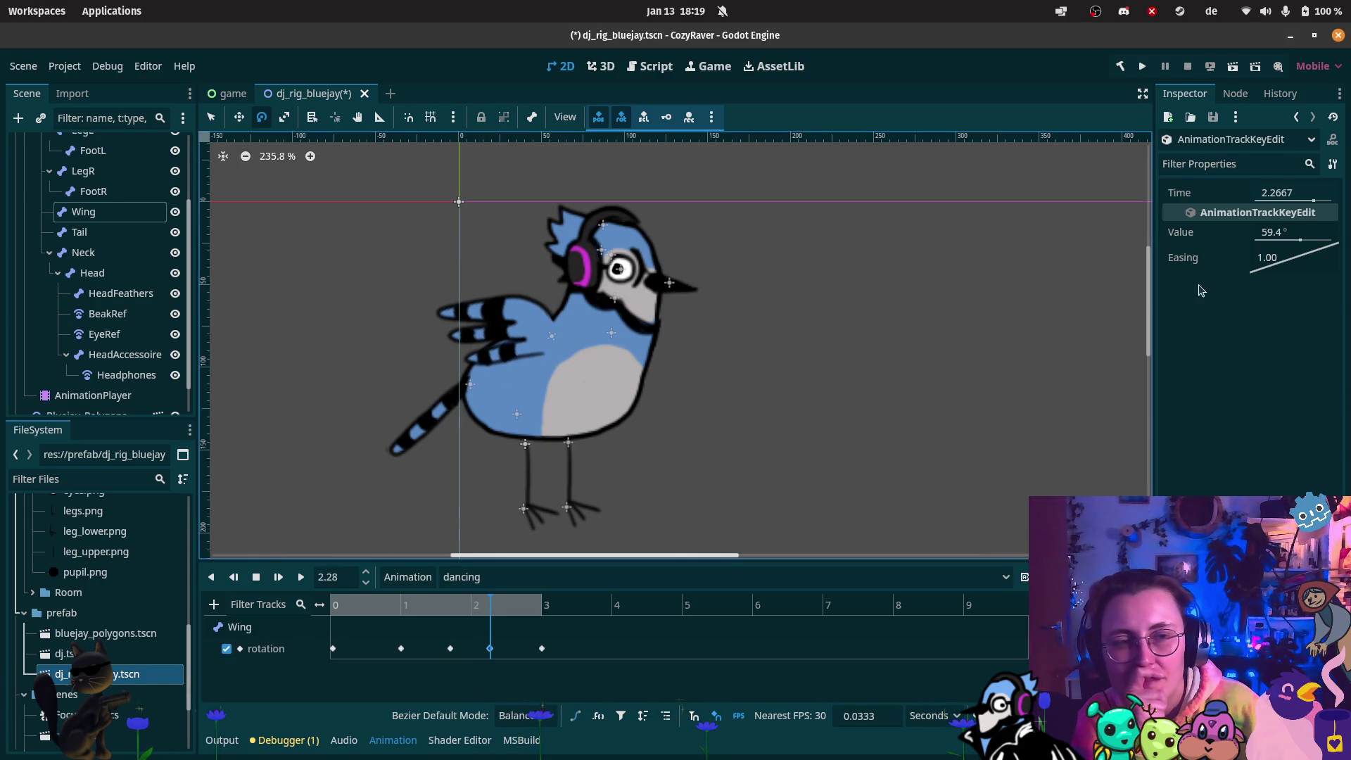
pyautogui.moveTo(1306, 235); pyautogui.dragTo(1308, 246)
pyautogui.moveTo(347, 614); pyautogui.dragTo(543, 606)
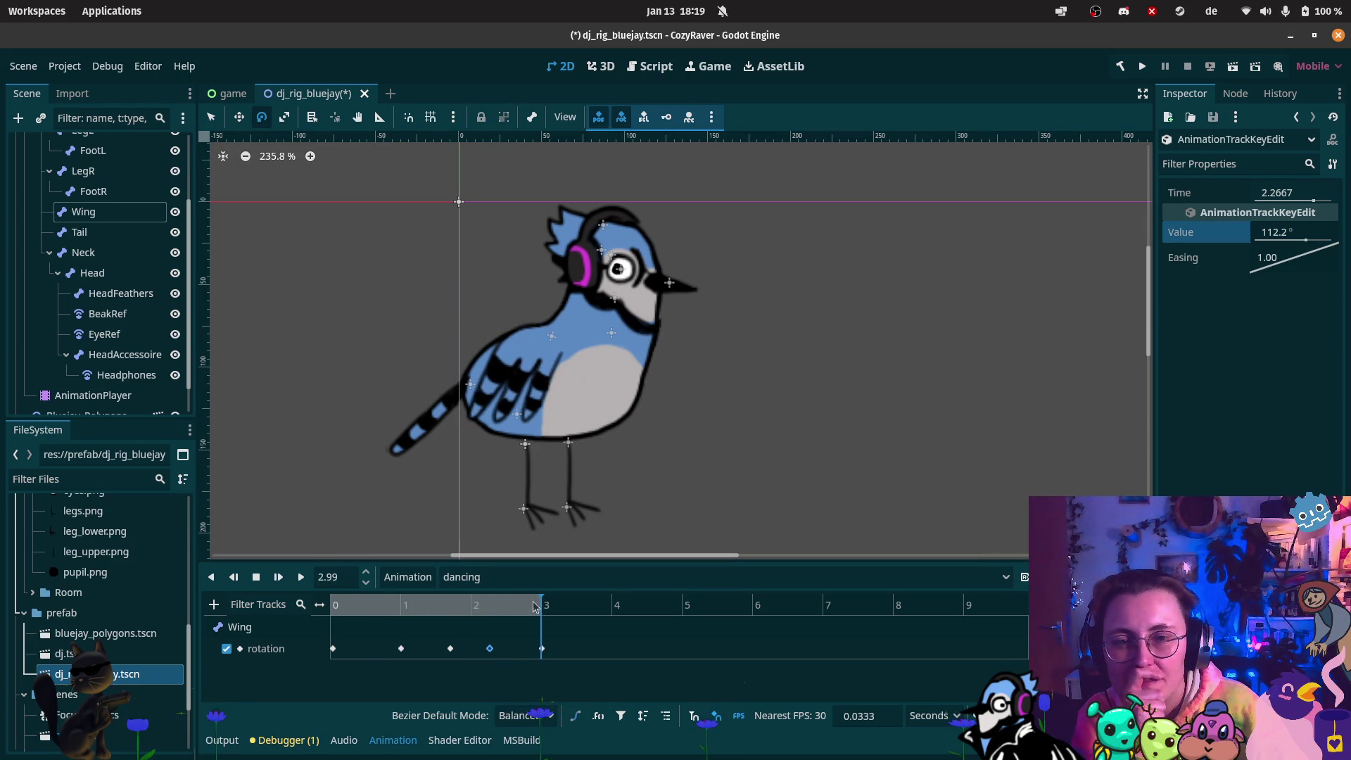
# Shift the 1.7 s key earlier and lower the 0.8 s key's angle to 37.8°
pyautogui.click(400, 648)
pyautogui.moveTo(451, 648)
pyautogui.mouseDown()
pyautogui.moveTo(410, 648)
pyautogui.moveTo(444, 611)
pyautogui.moveTo(342, 613)
pyautogui.moveTo(409, 617)
pyautogui.moveTo(344, 618)
pyautogui.moveTo(386, 619)
pyautogui.moveTo(356, 619)
pyautogui.mouseUp()
pyautogui.click(366, 648)
pyautogui.click(387, 648)
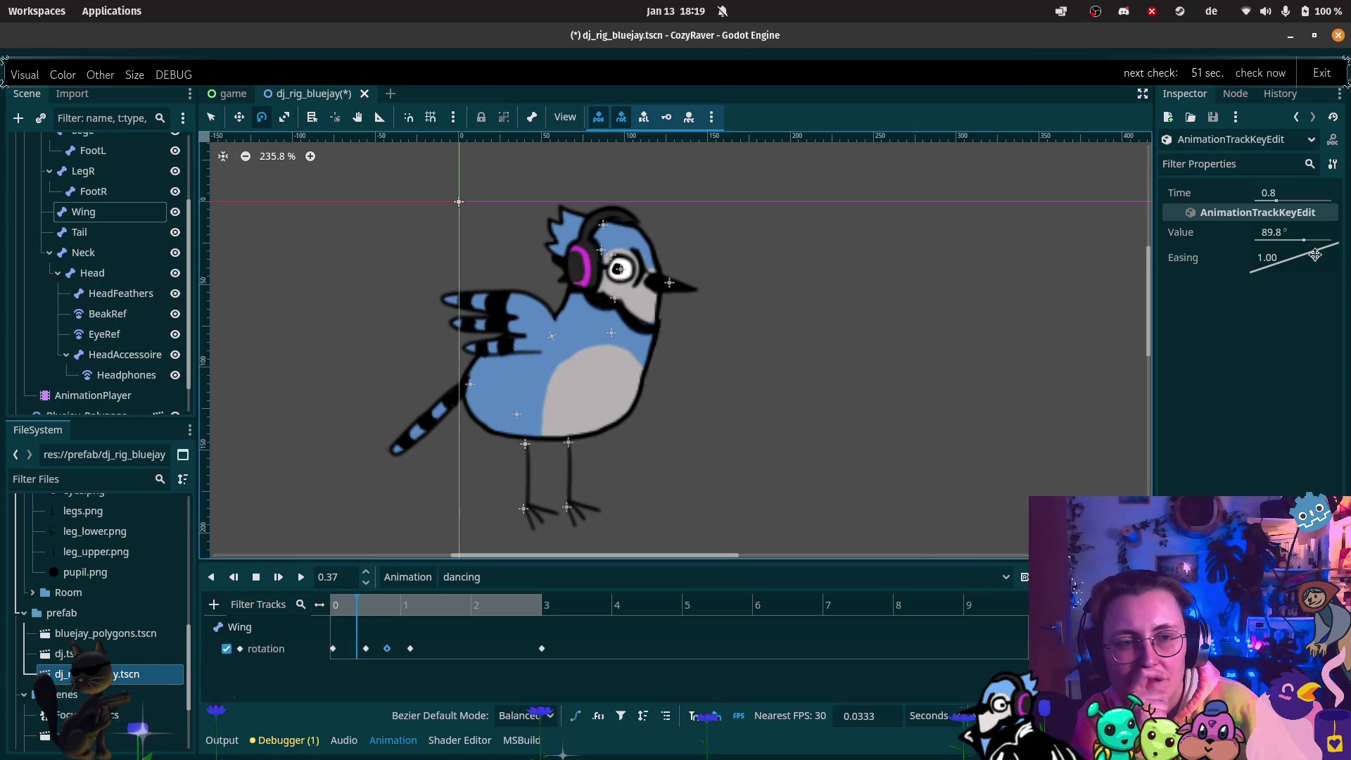
pyautogui.moveTo(1299, 239); pyautogui.dragTo(1284, 239)
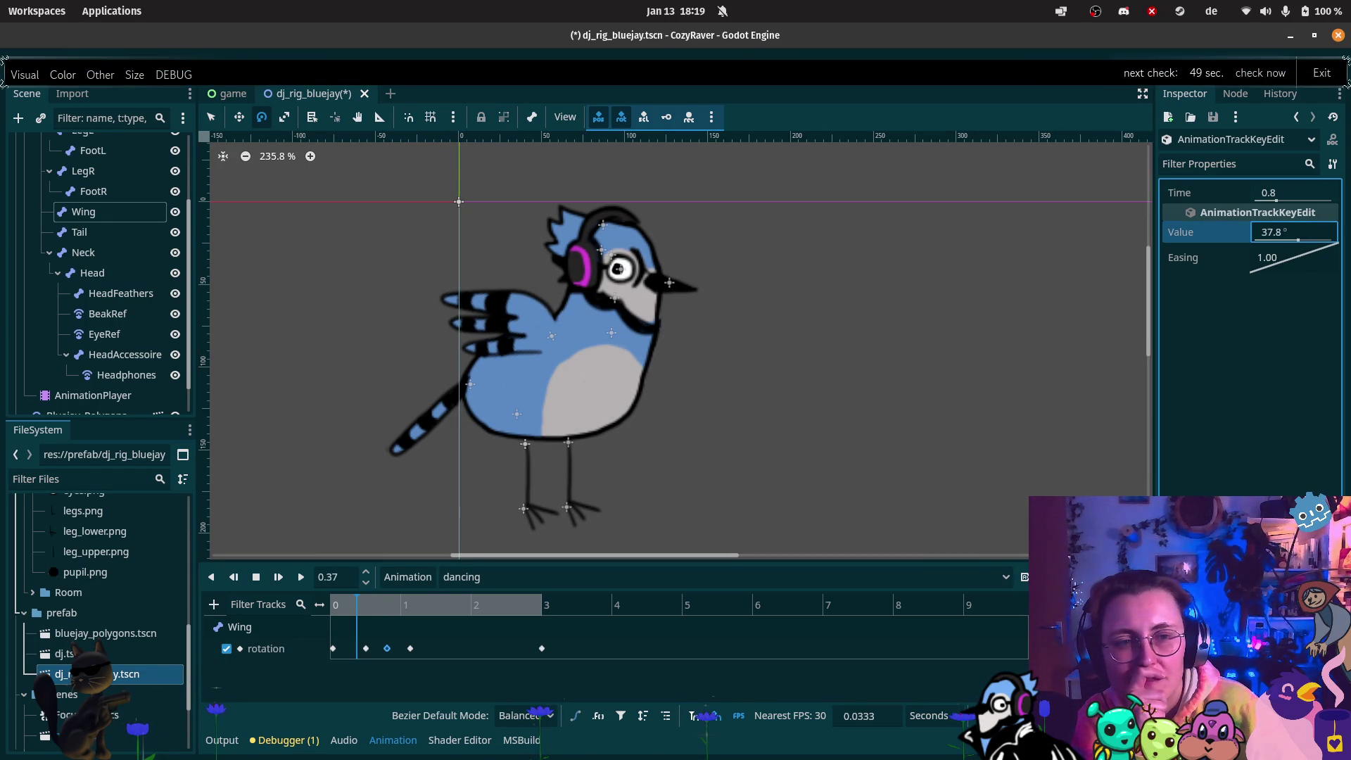
pyautogui.moveTo(363, 617)
pyautogui.mouseDown()
pyautogui.moveTo(426, 610)
pyautogui.moveTo(412, 610)
pyautogui.mouseUp()
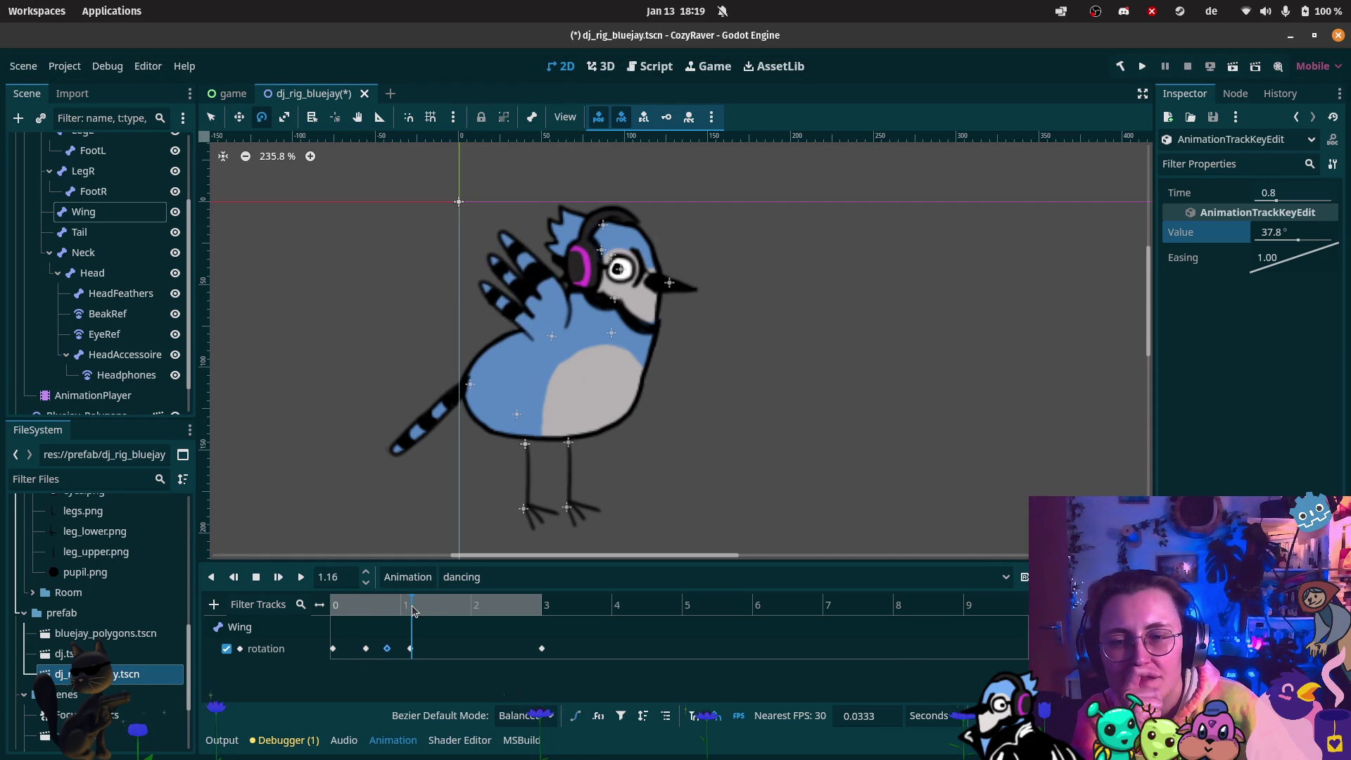
# Nudge the 0.5 s key later and insert a rotation key at 1.38 seconds
pyautogui.click(364, 649)
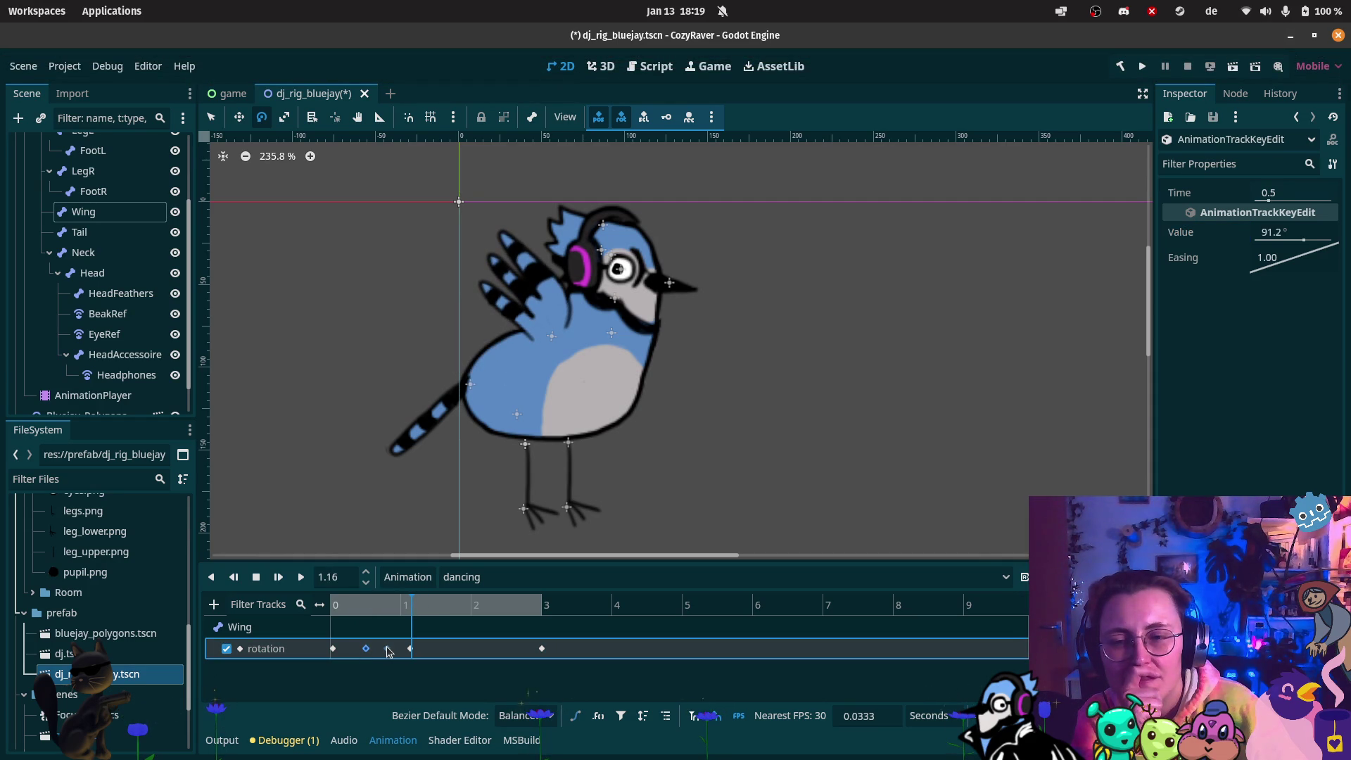
pyautogui.moveTo(388, 653); pyautogui.dragTo(409, 655)
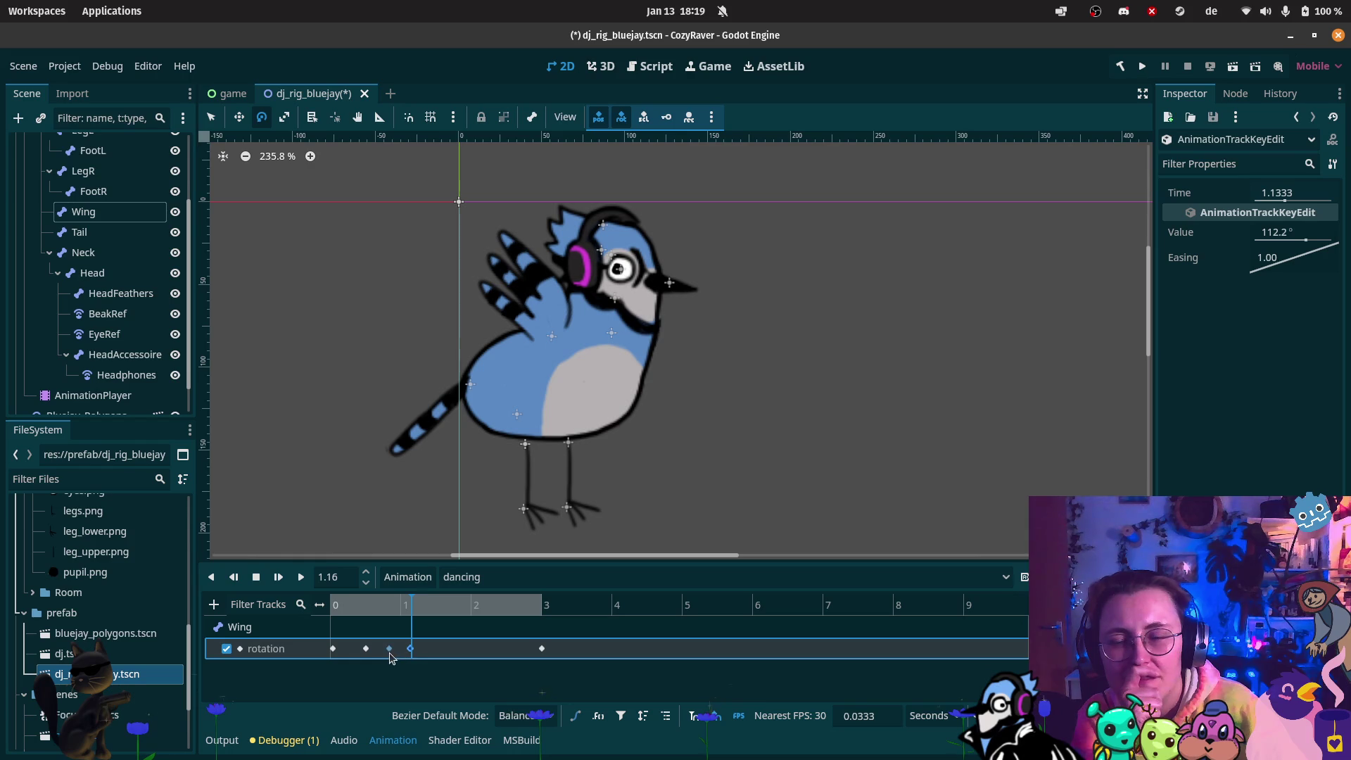
pyautogui.click(408, 628)
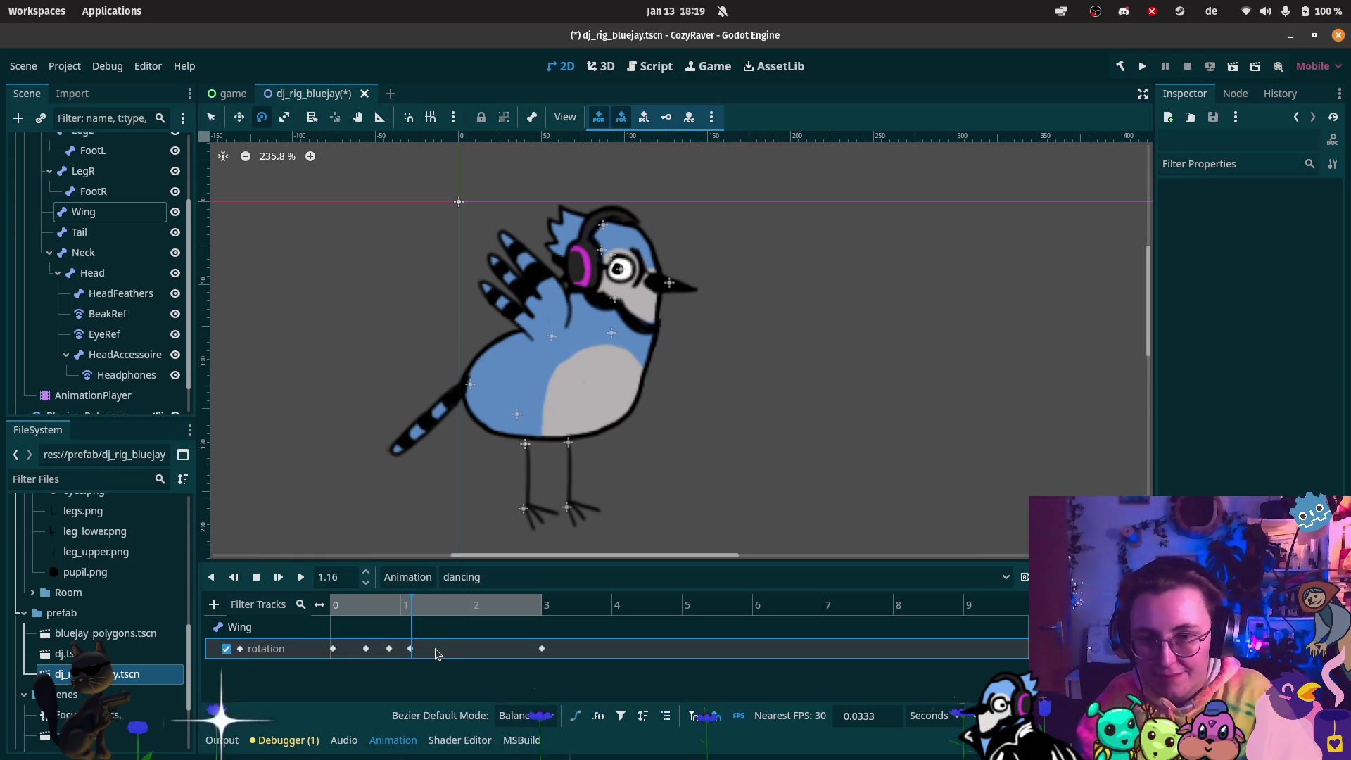
pyautogui.click(428, 609)
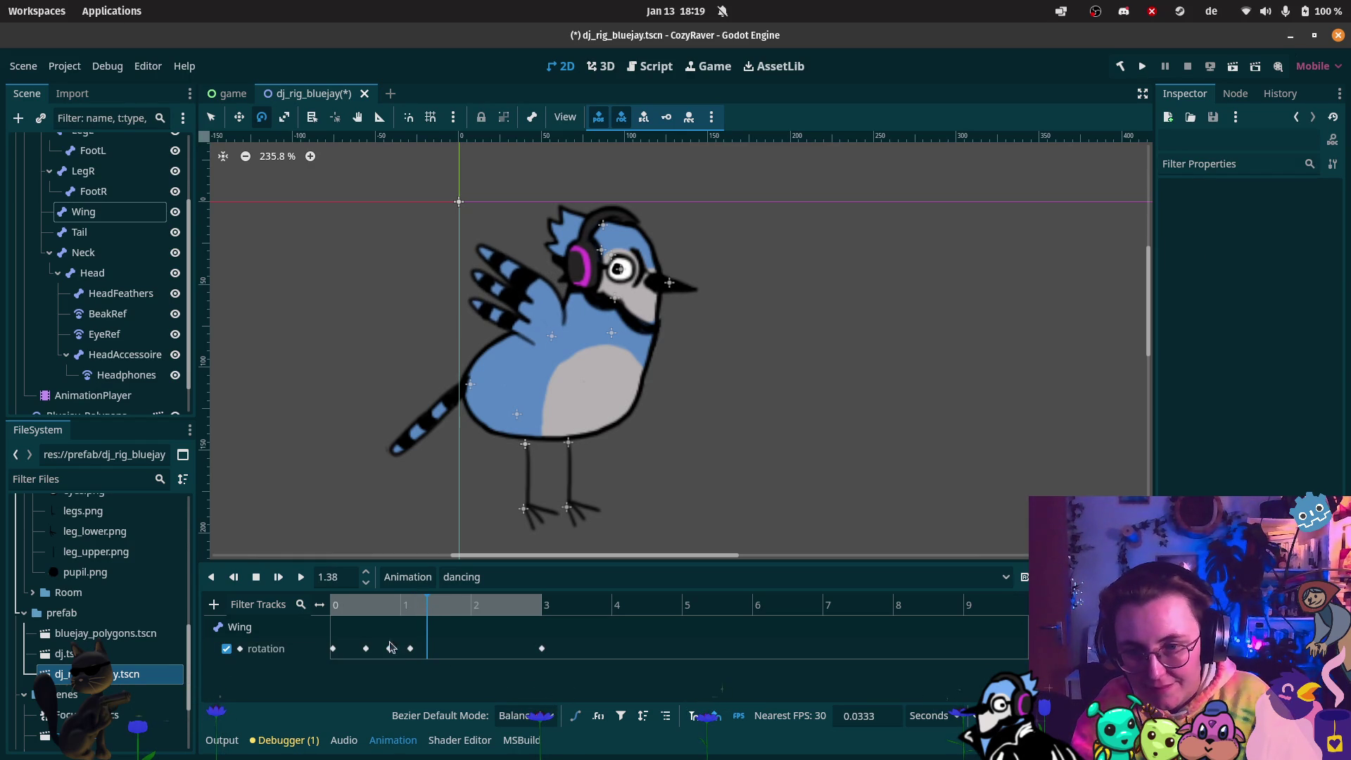
pyautogui.press('Insert')
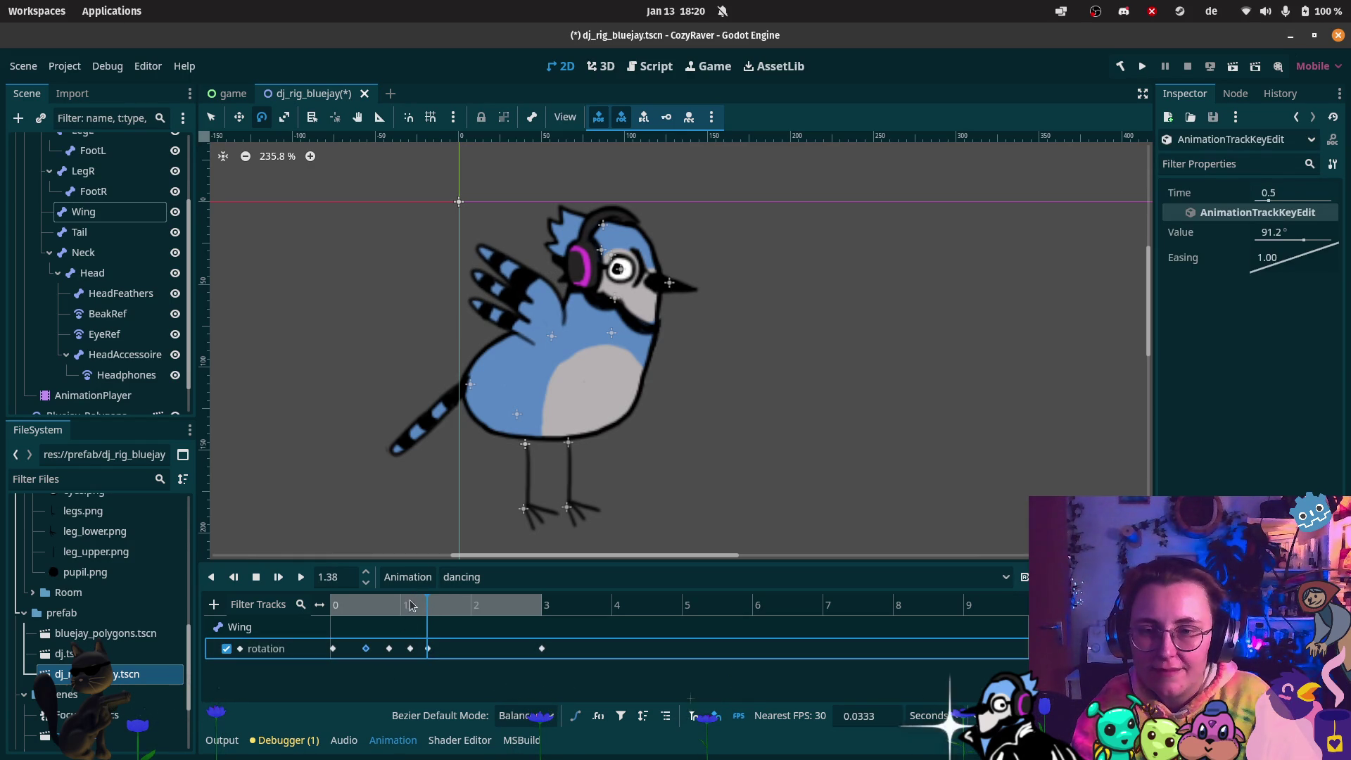
# Add Wing rotation keys at 1.65 and 2.19 seconds
pyautogui.click(447, 609)
pyautogui.moveTo(447, 611); pyautogui.dragTo(448, 612)
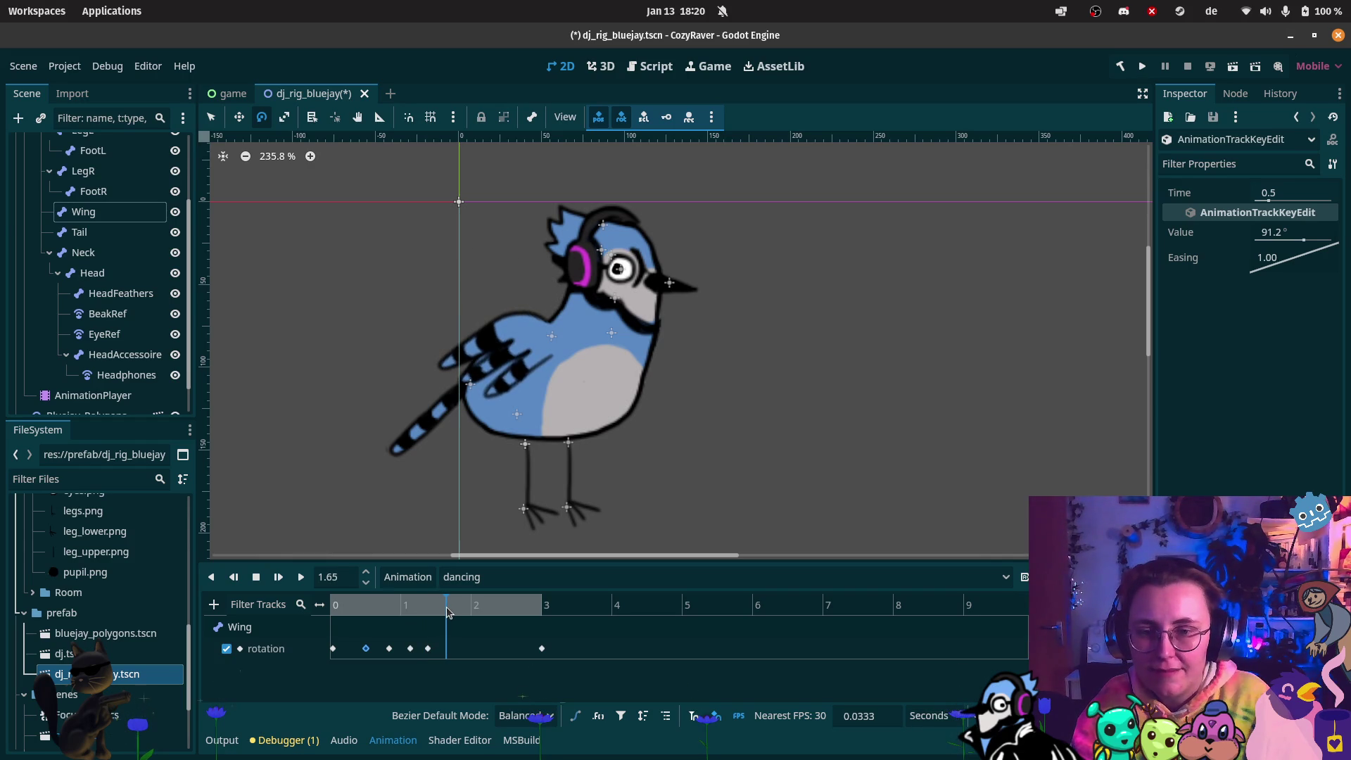
pyautogui.press('k')
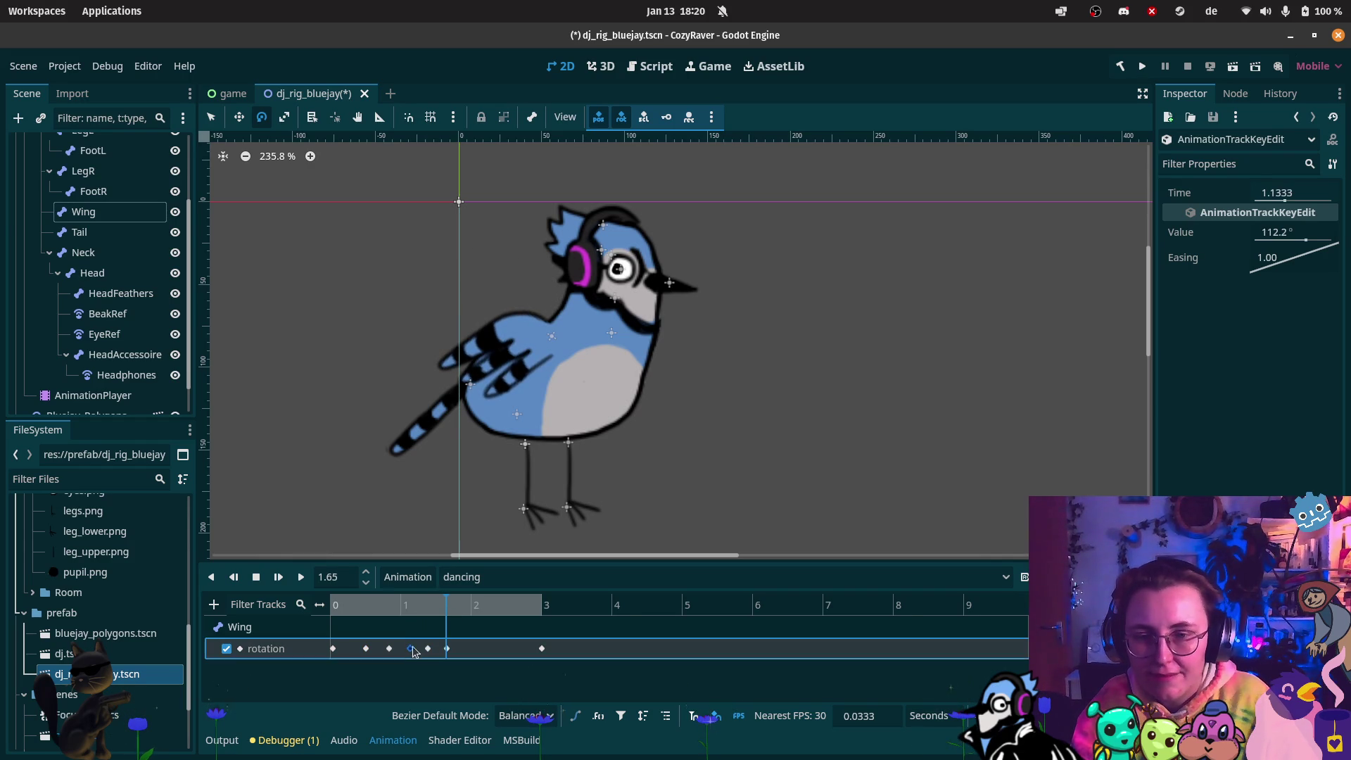
pyautogui.moveTo(451, 609); pyautogui.dragTo(468, 611)
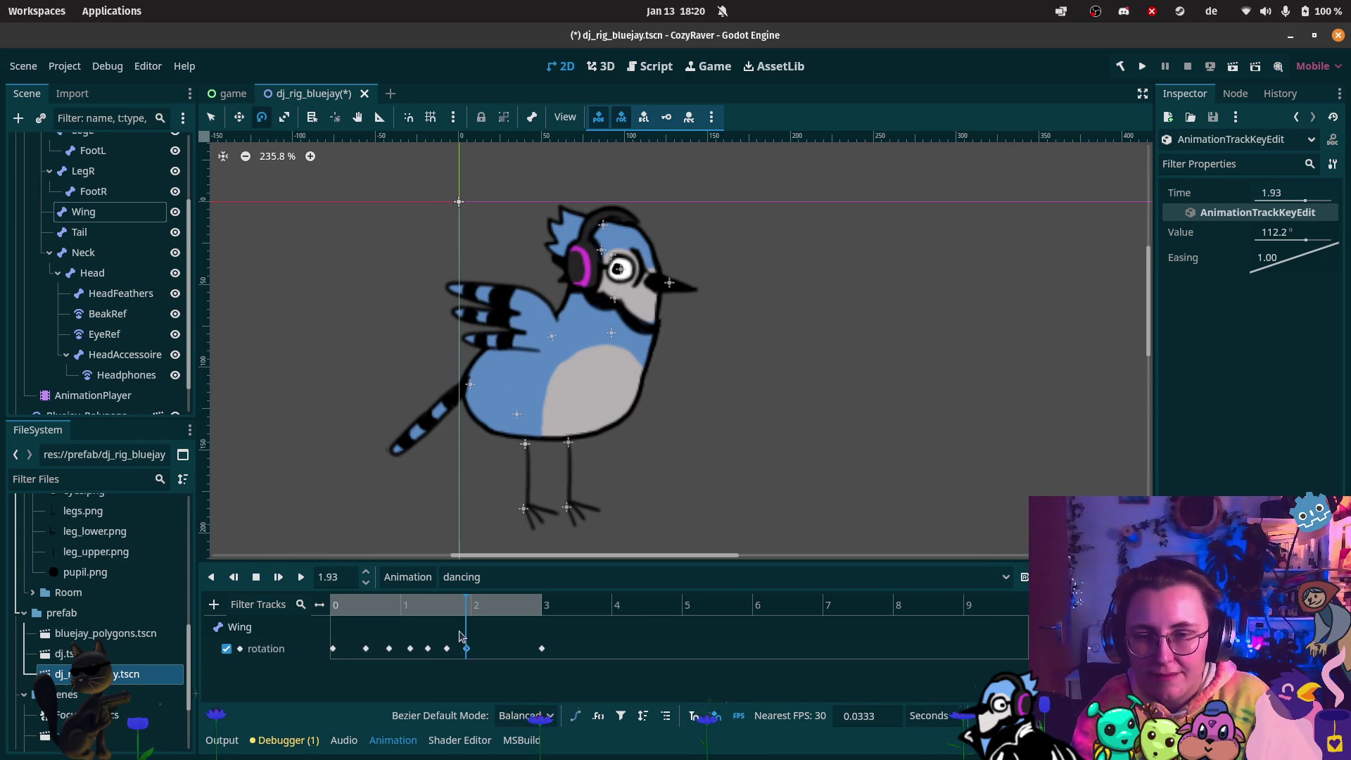
pyautogui.click(447, 648)
pyautogui.moveTo(469, 608); pyautogui.dragTo(487, 608)
pyautogui.hotkey('ctrl', 'd')
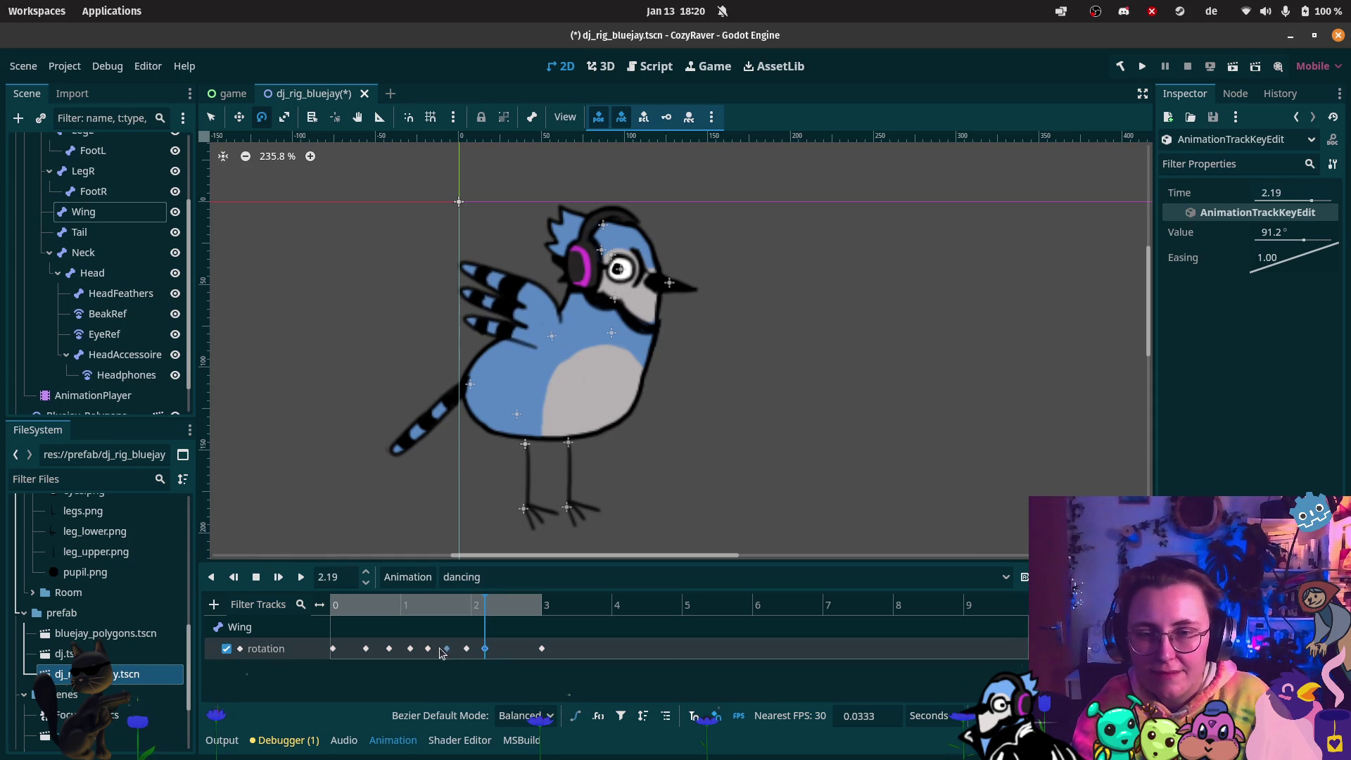
# Add Wing rotation keys at 2.44 and 2.68 seconds
pyautogui.click(465, 649)
pyautogui.moveTo(492, 609); pyautogui.dragTo(503, 610)
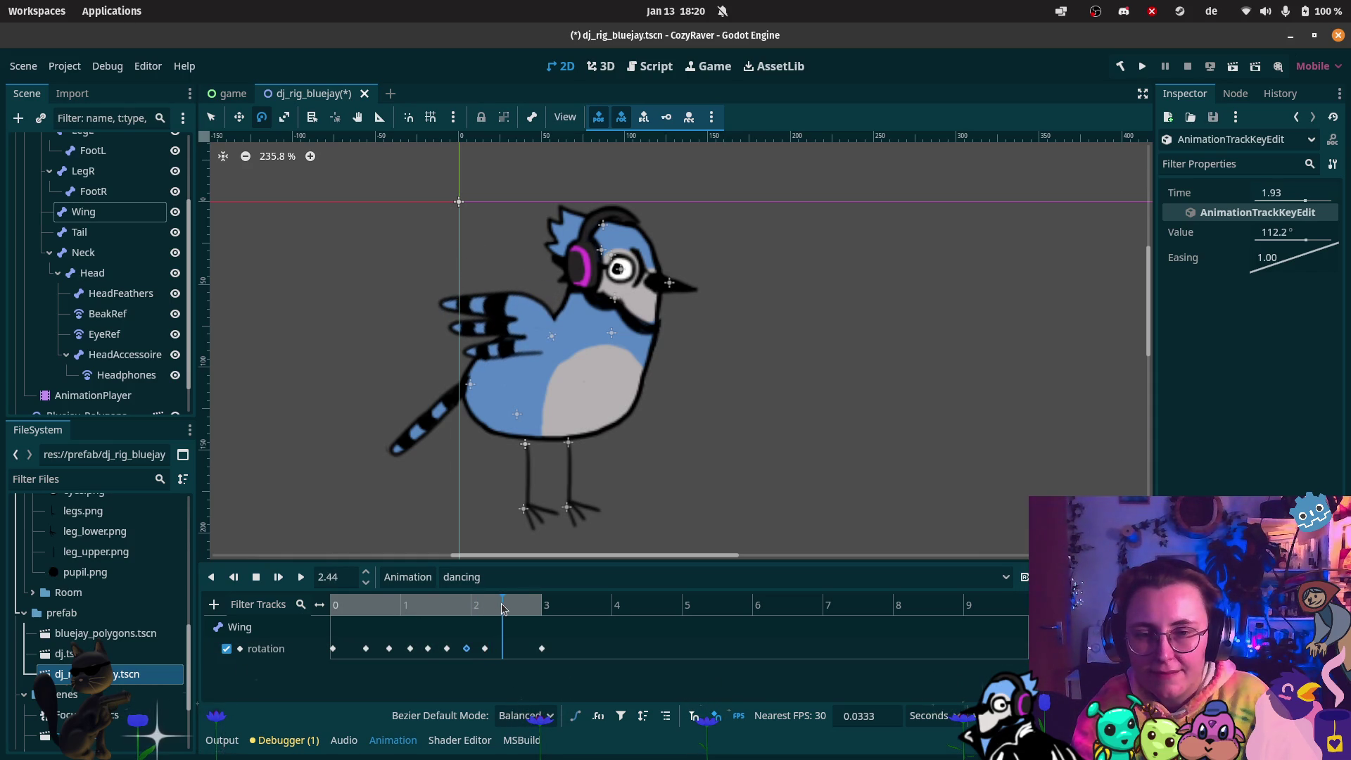
pyautogui.hotkey('ctrl', 'd')
pyautogui.click(366, 649)
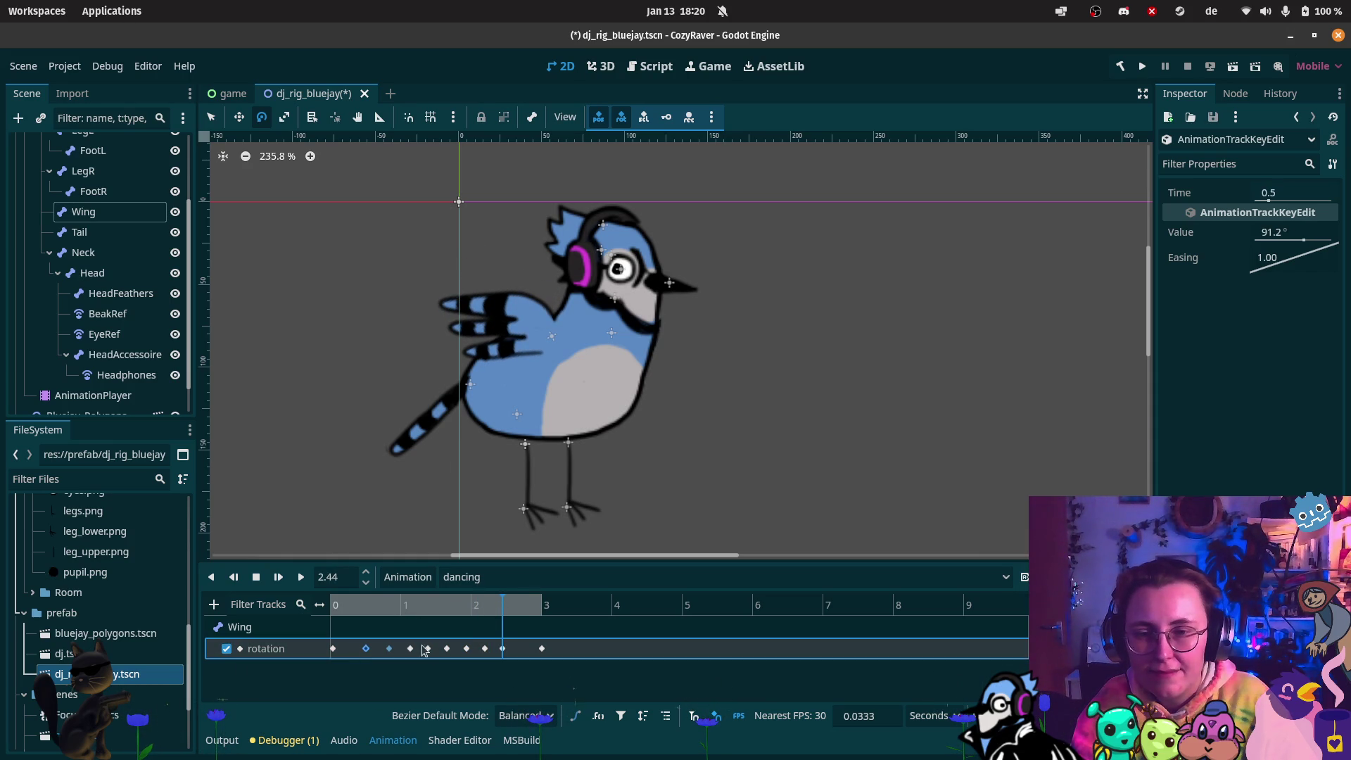
pyautogui.moveTo(512, 606); pyautogui.dragTo(519, 611)
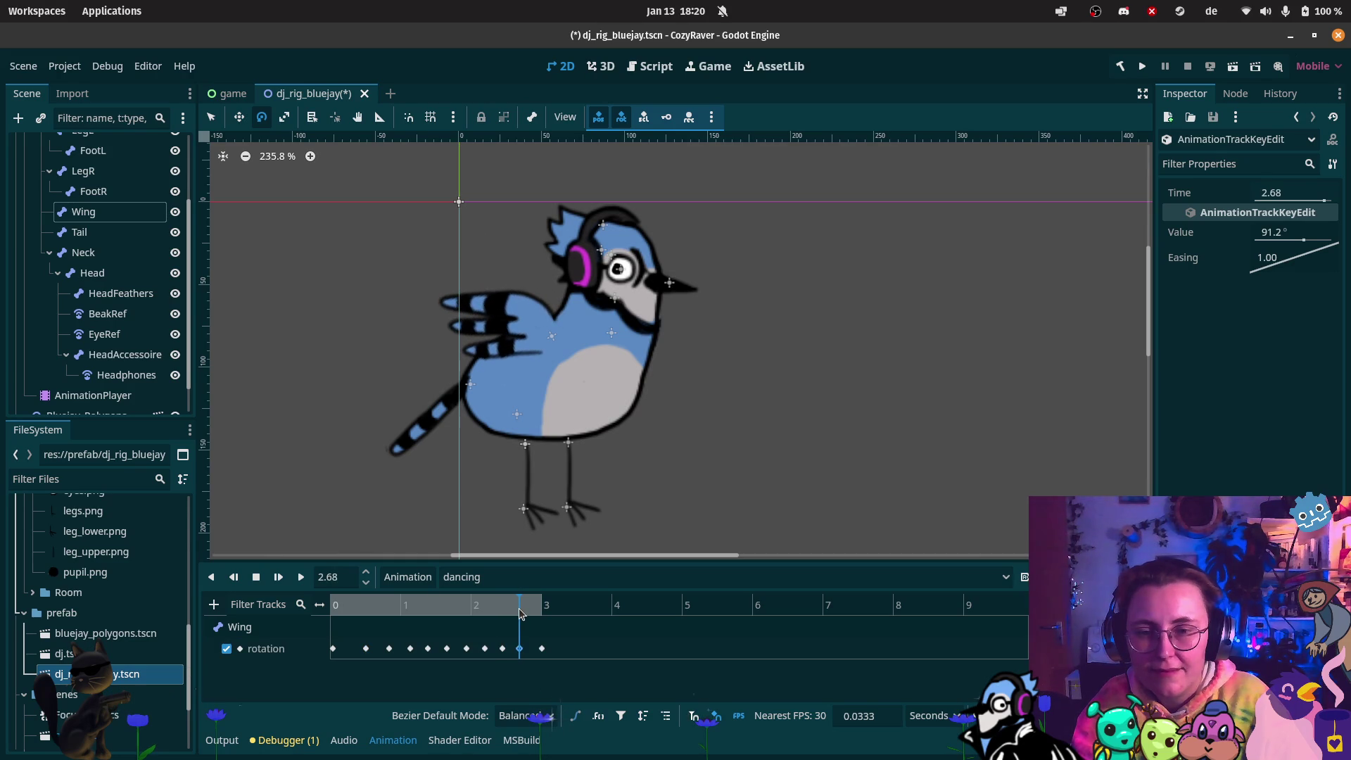
pyautogui.hotkey('ctrl', 'd')
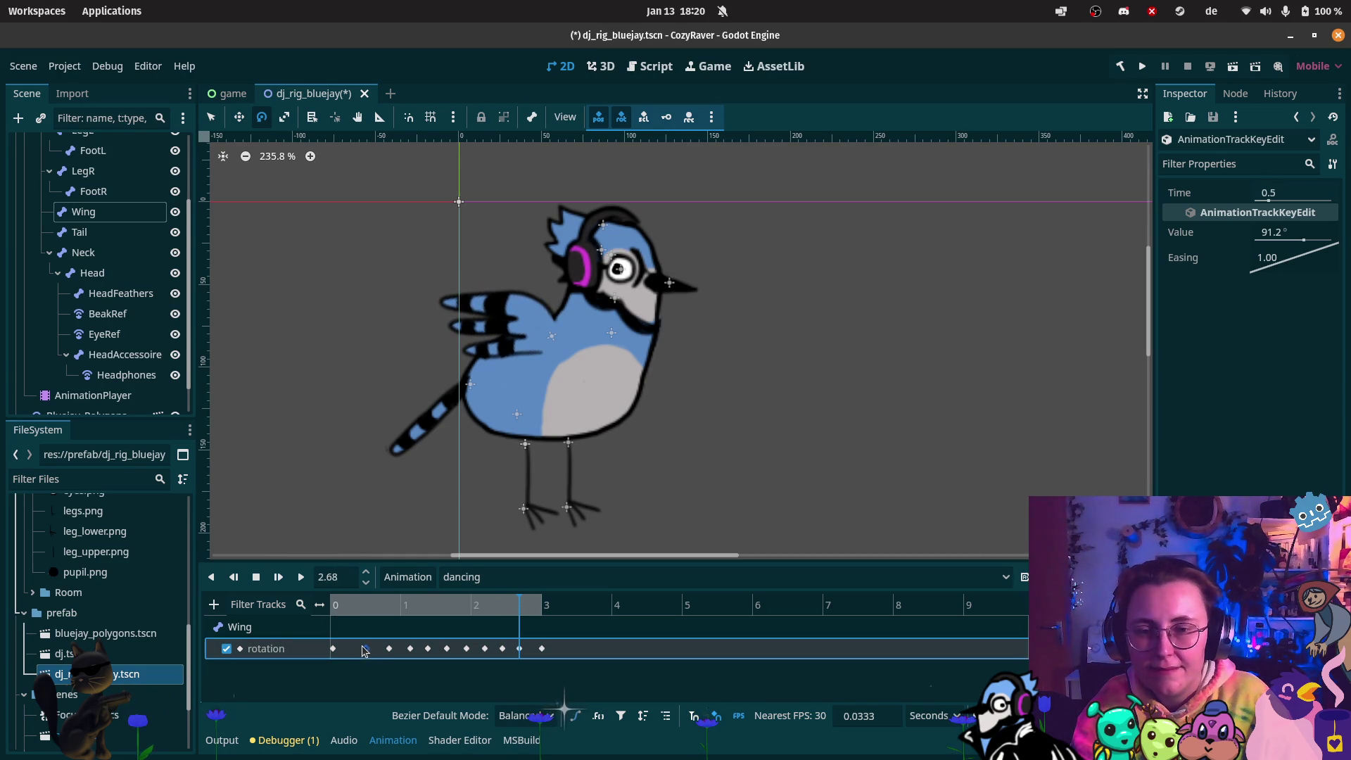
# Move the key near 1.13 s to 1.2 seconds and nudge the last key to about 2.63 s
pyautogui.click(380, 649)
pyautogui.click(408, 649)
pyautogui.moveTo(426, 650)
pyautogui.mouseDown()
pyautogui.moveTo(414, 650)
pyautogui.moveTo(515, 649)
pyautogui.mouseUp()
pyautogui.click(301, 577)
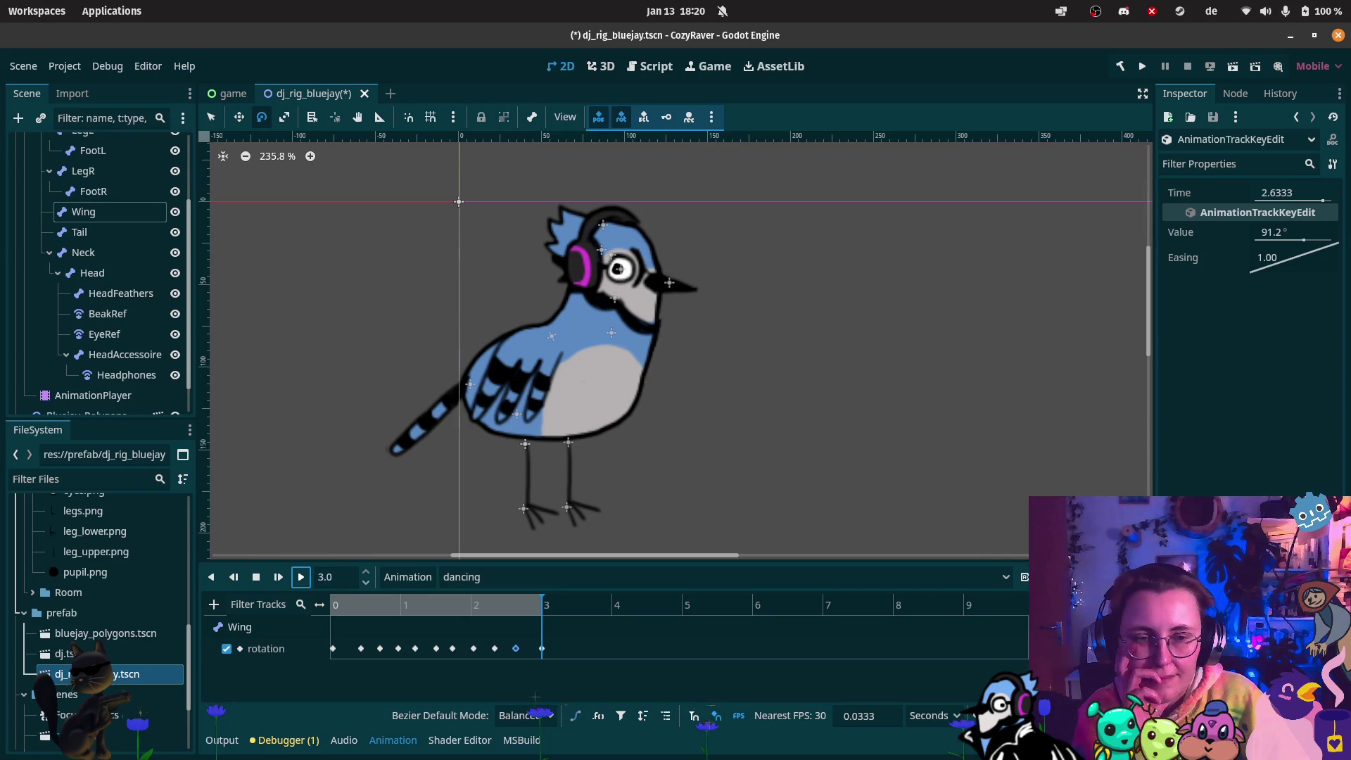
# Preview the flapping, then move an early 37.8° Wing rotation key to 0.6333 s
pyautogui.click(301, 577)
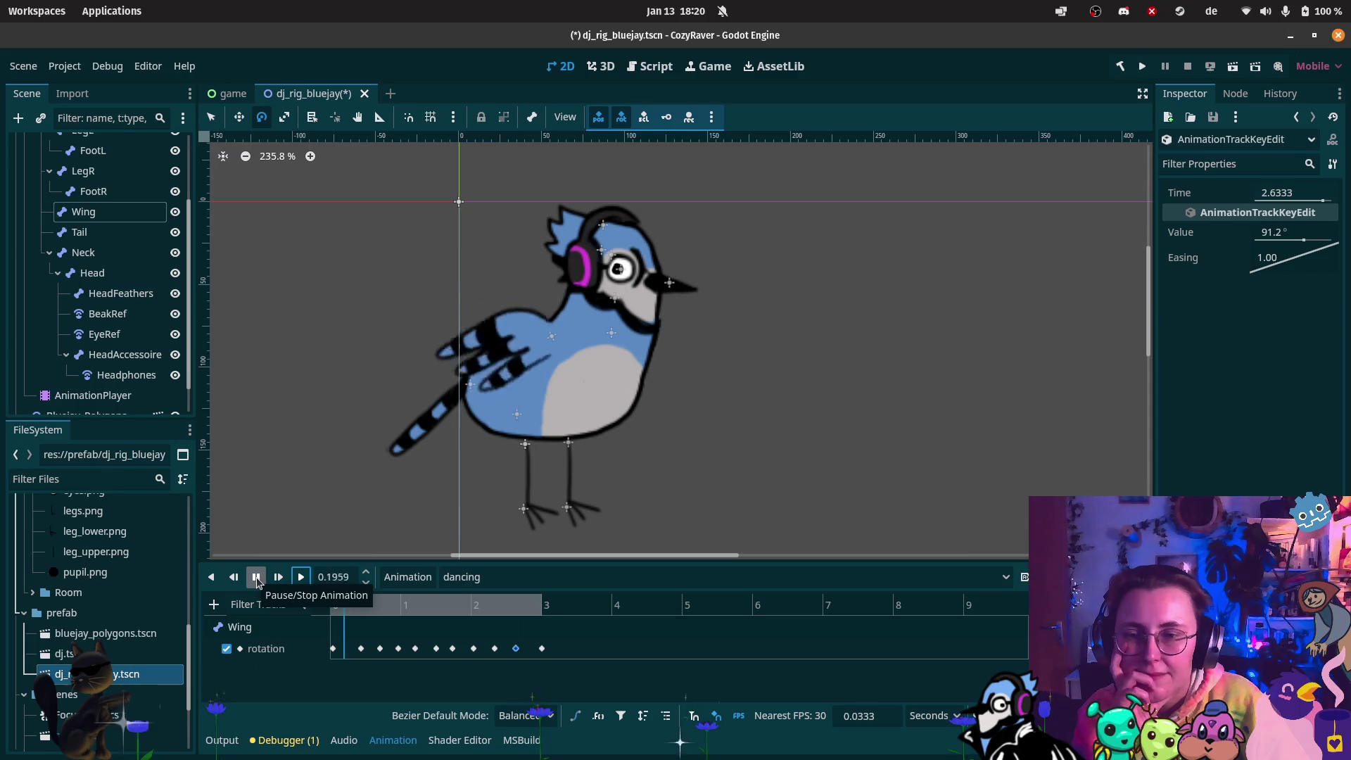
pyautogui.click(257, 578)
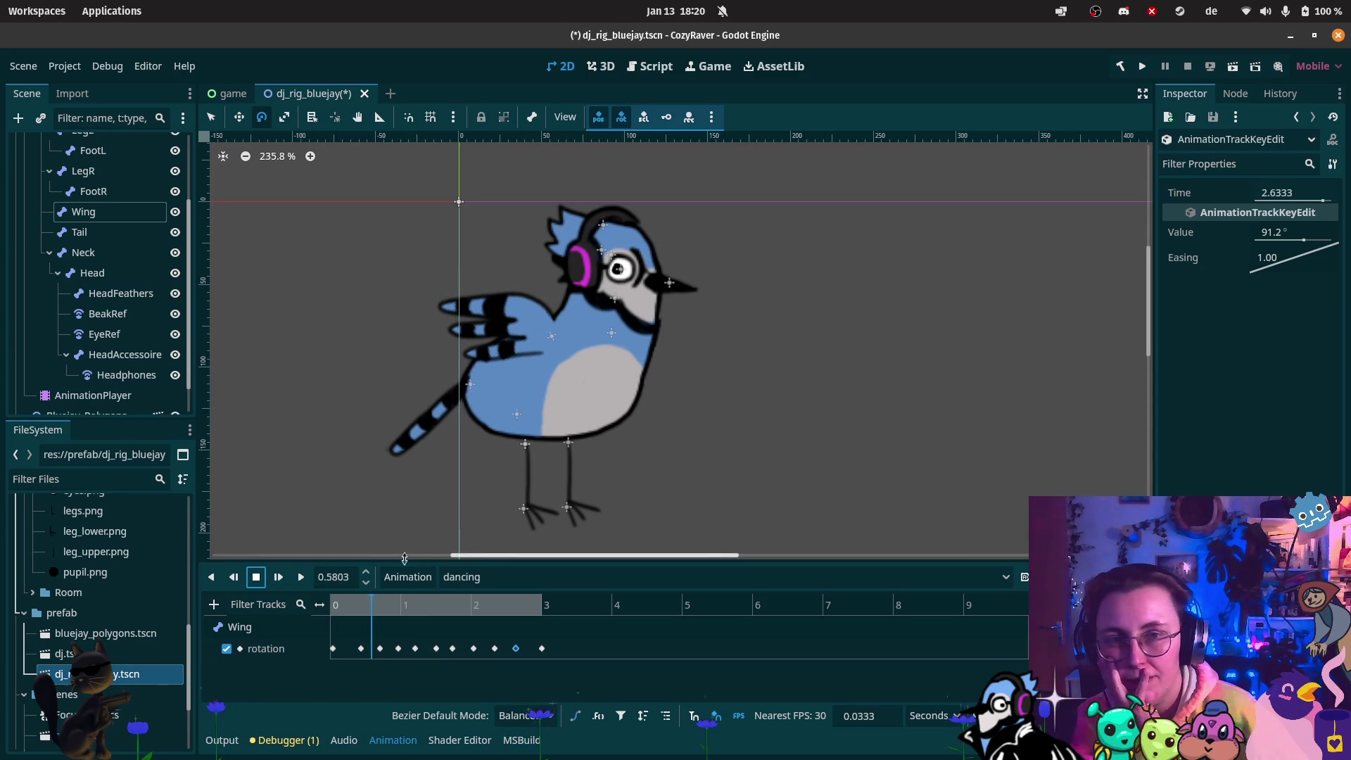
pyautogui.click(359, 648)
pyautogui.moveTo(355, 654); pyautogui.dragTo(376, 654)
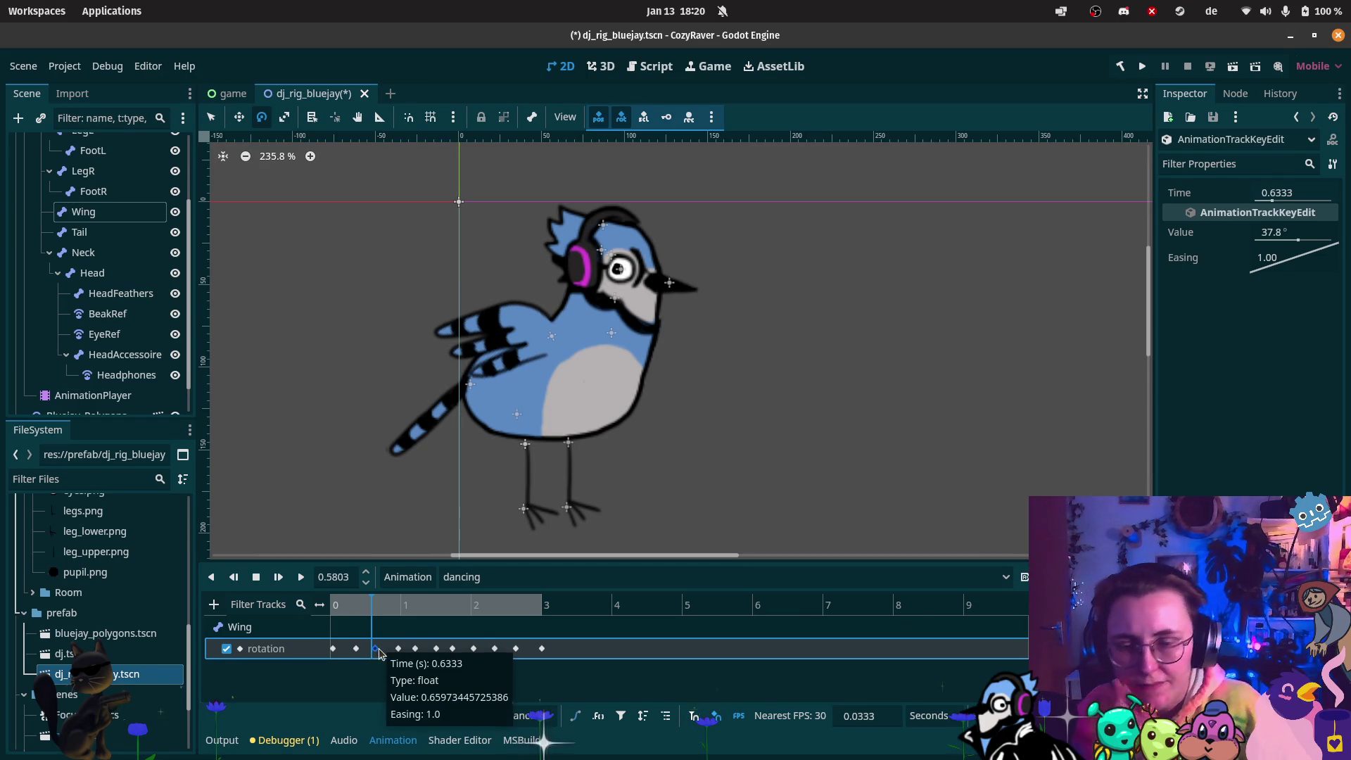
# Nudge five Wing rotation keys earlier, including the 37.8°, 112.2° and 91.2° keys, then play to check
pyautogui.scroll(5, 379, 652)
pyautogui.scroll(-3, 380, 652)
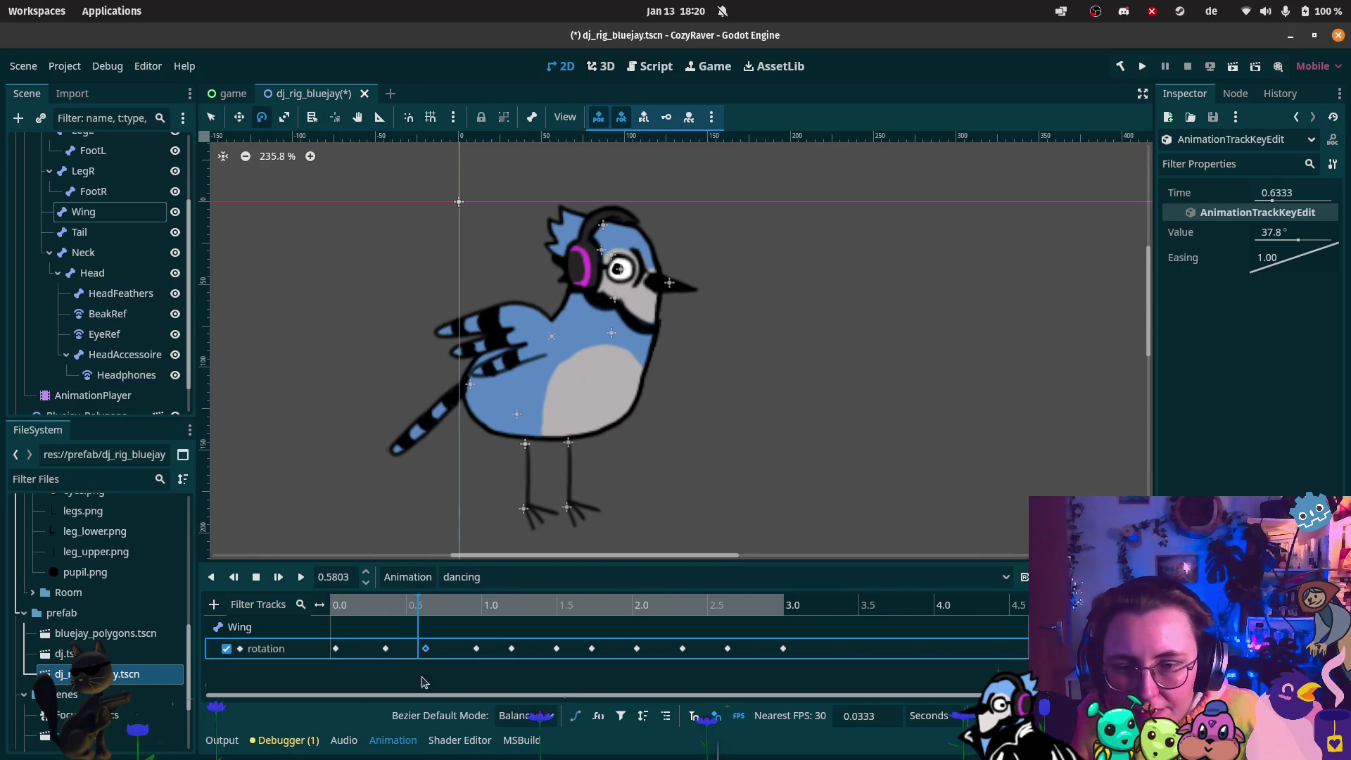
pyautogui.moveTo(422, 649); pyautogui.dragTo(410, 653)
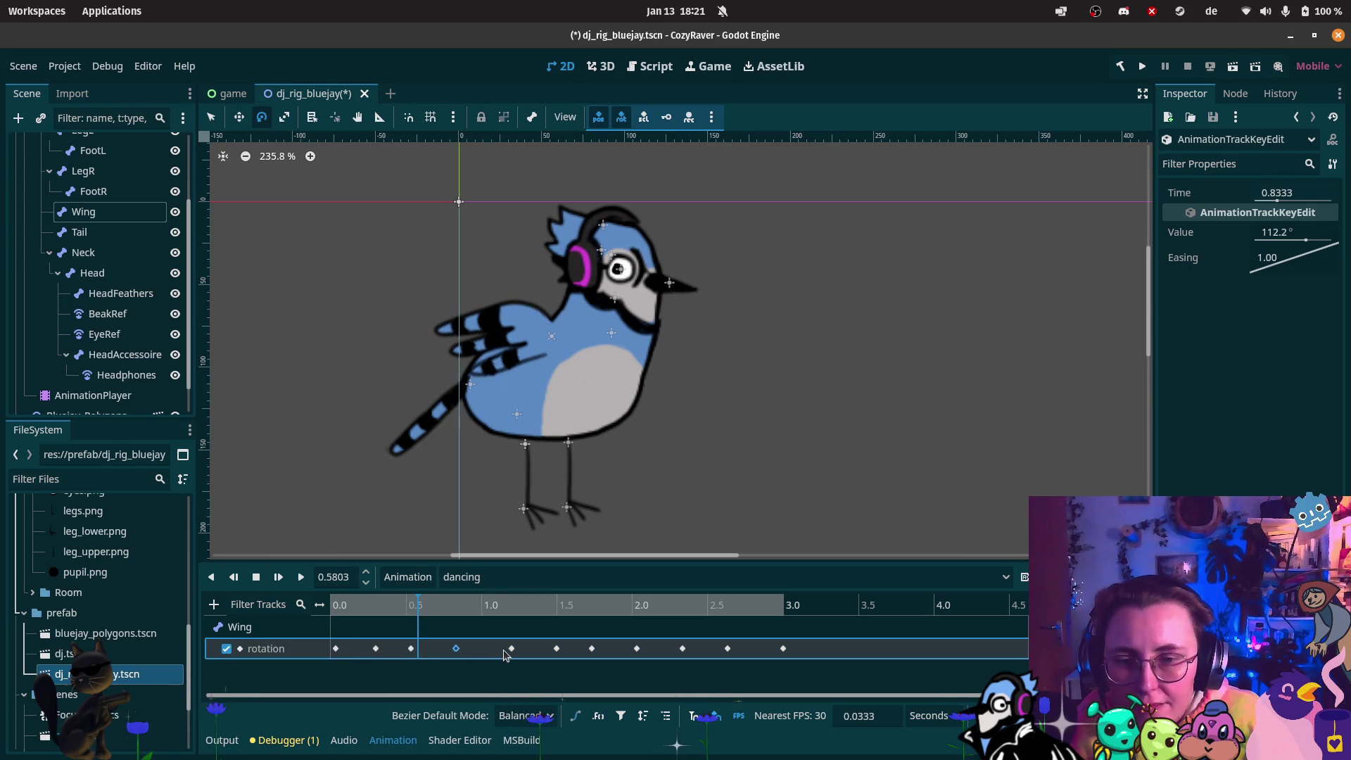
pyautogui.moveTo(512, 649); pyautogui.dragTo(496, 653)
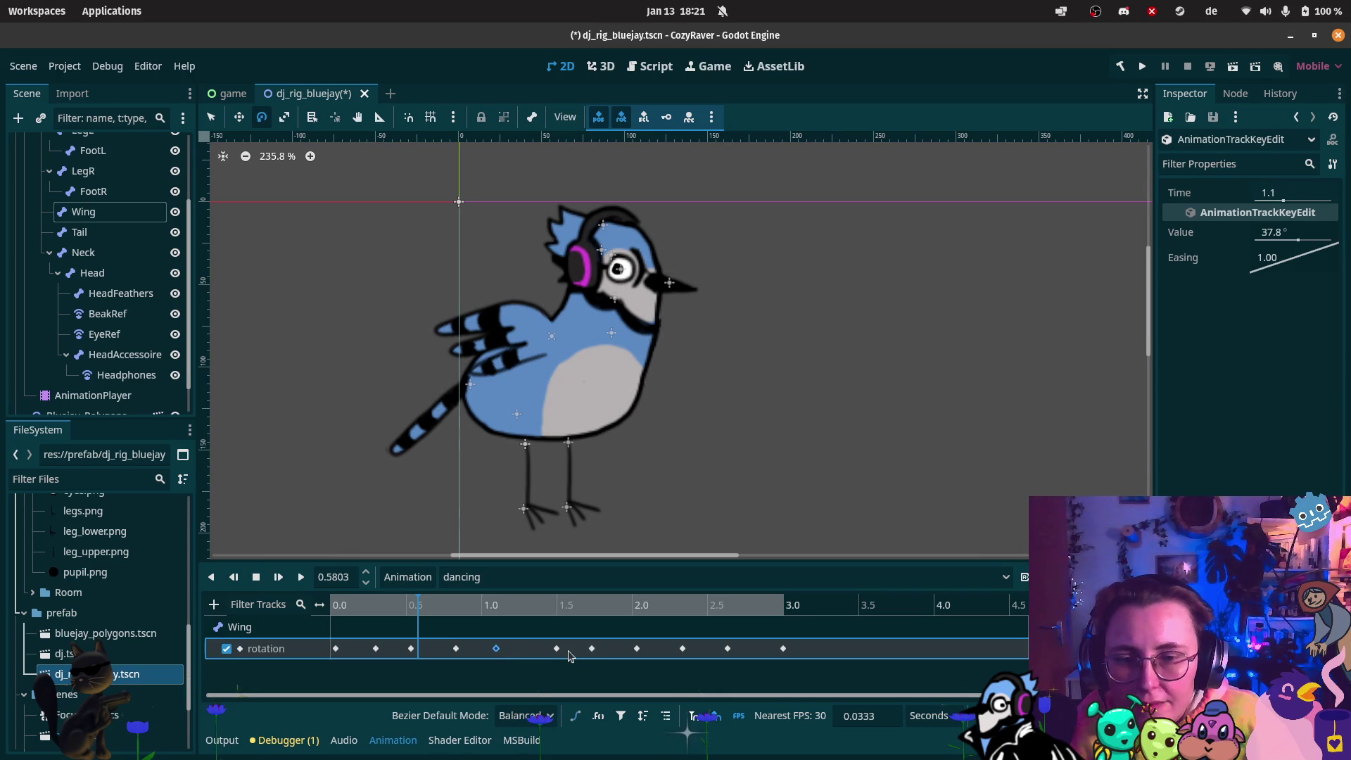
pyautogui.moveTo(590, 654); pyautogui.dragTo(622, 653)
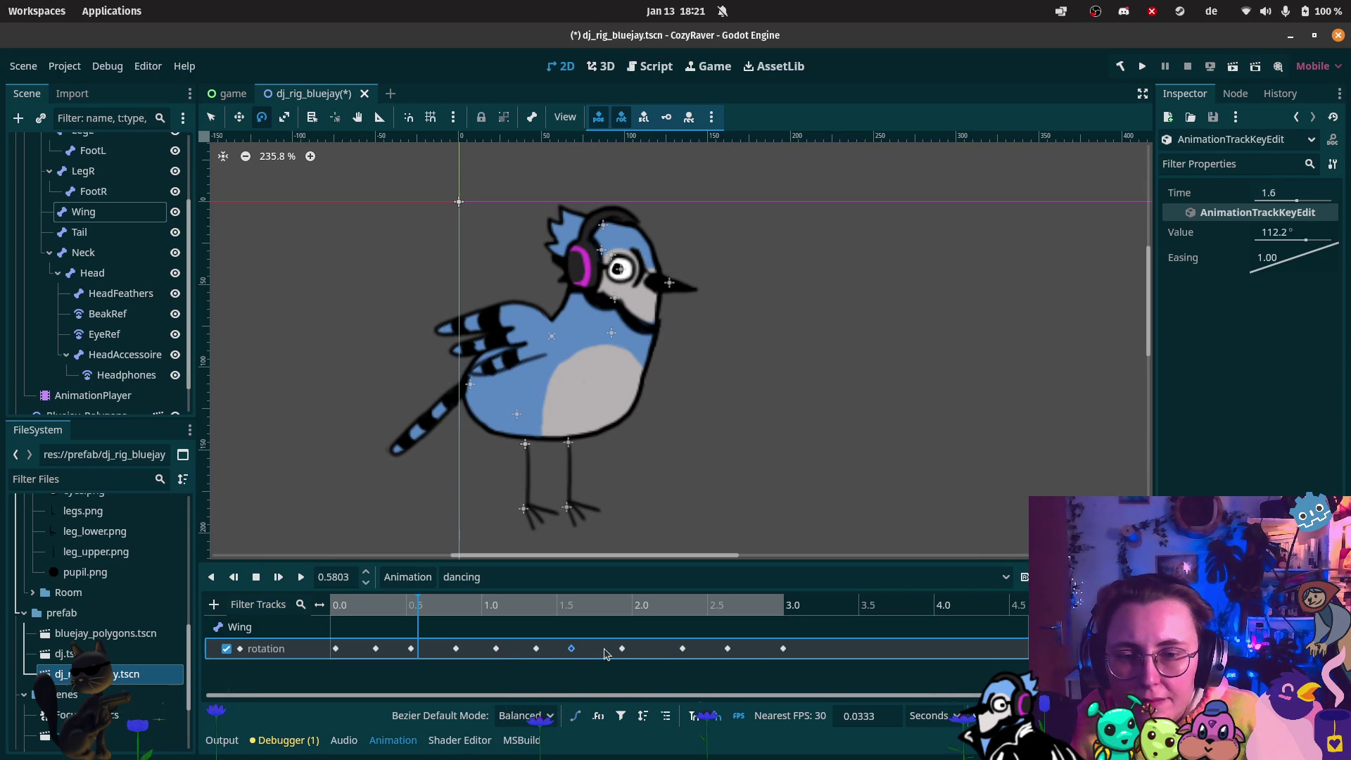
pyautogui.moveTo(573, 648)
pyautogui.mouseDown()
pyautogui.moveTo(725, 649)
pyautogui.moveTo(694, 653)
pyautogui.mouseUp()
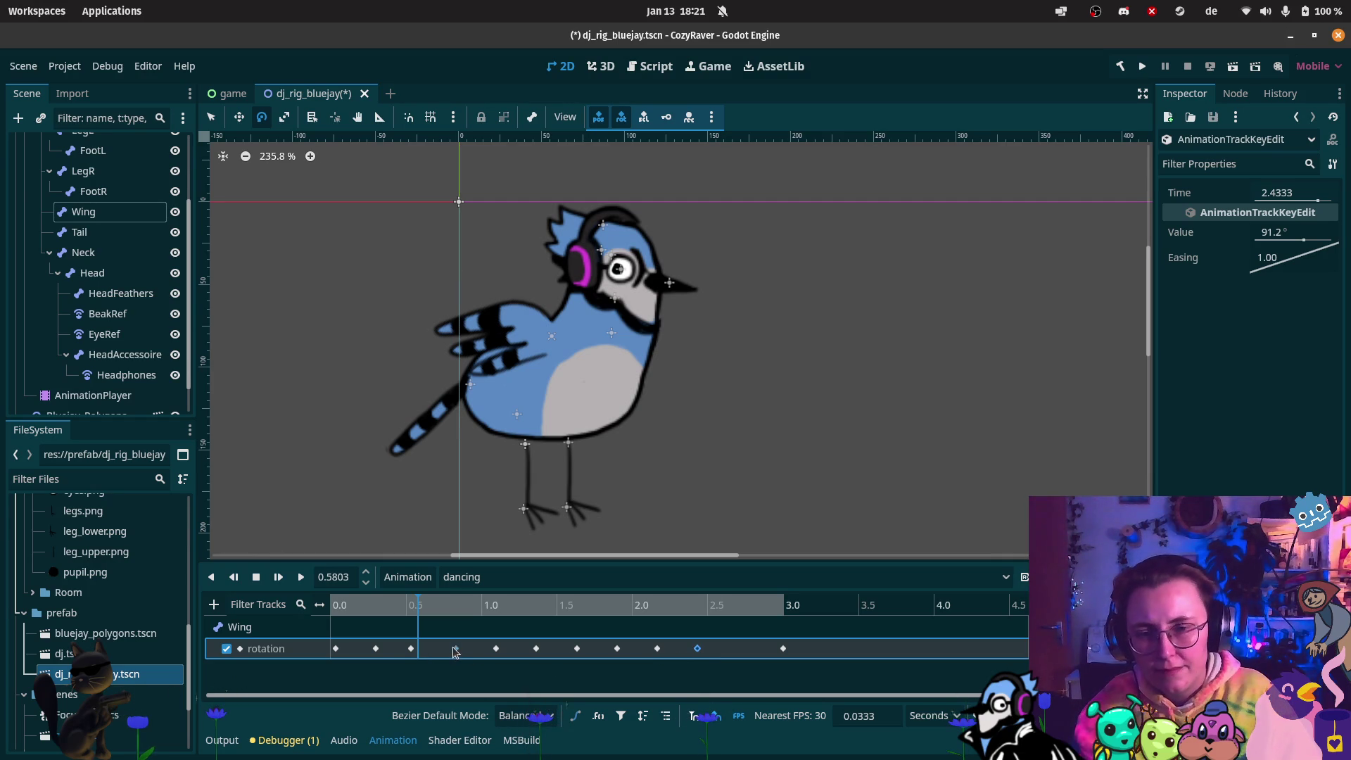
pyautogui.moveTo(456, 653); pyautogui.dragTo(492, 649)
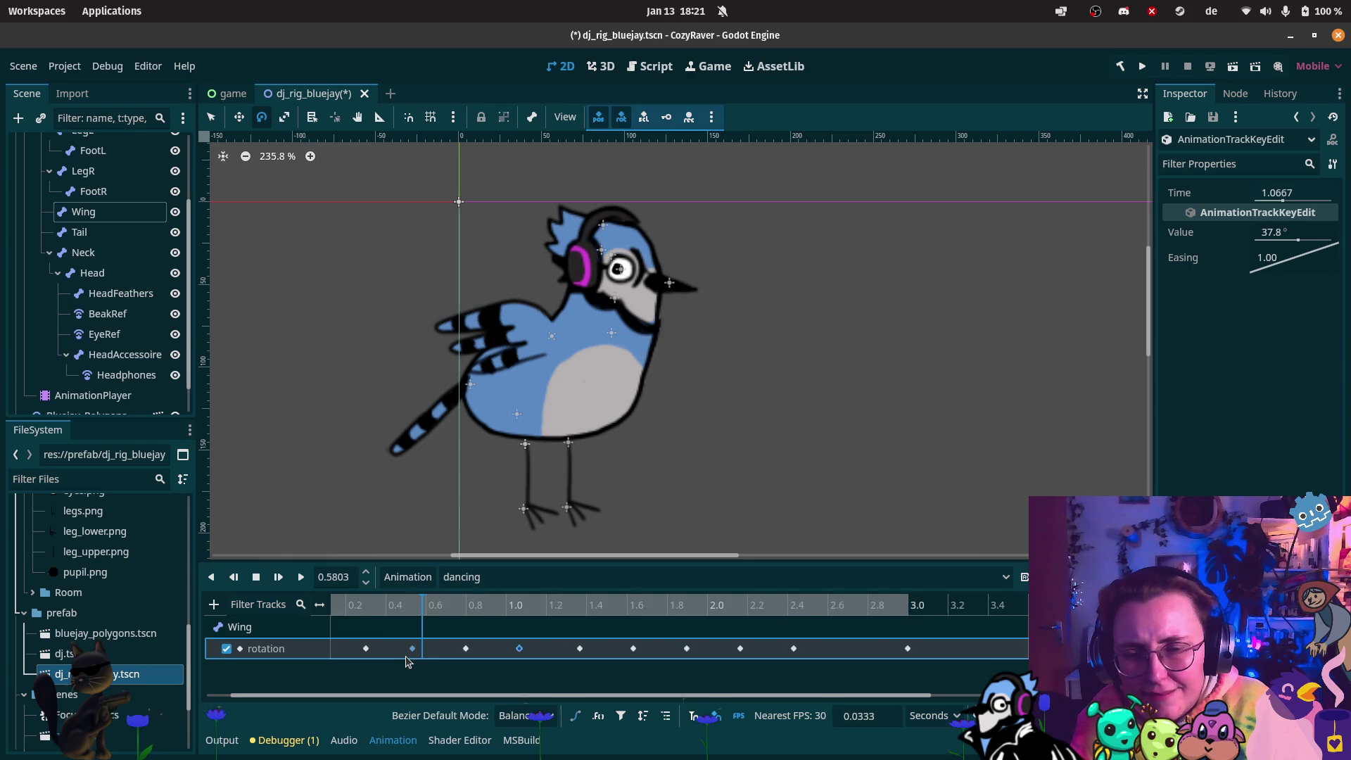
pyautogui.scroll(-3, 380, 633)
pyautogui.click(298, 584)
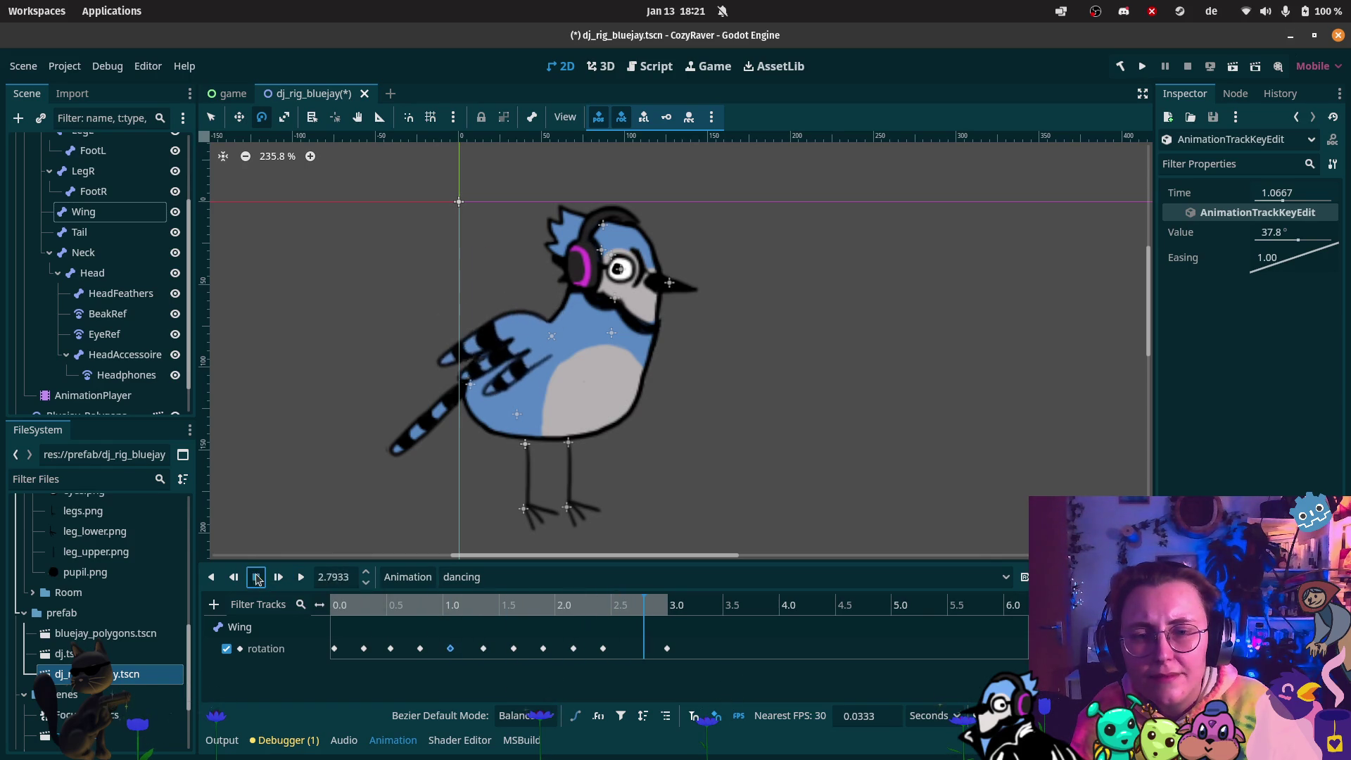
# Stop playback and inspect the Wing rotation keys at 0, 0.3, 0.5333, 0.8 and 1.6333 s
pyautogui.click(256, 577)
pyautogui.click(515, 648)
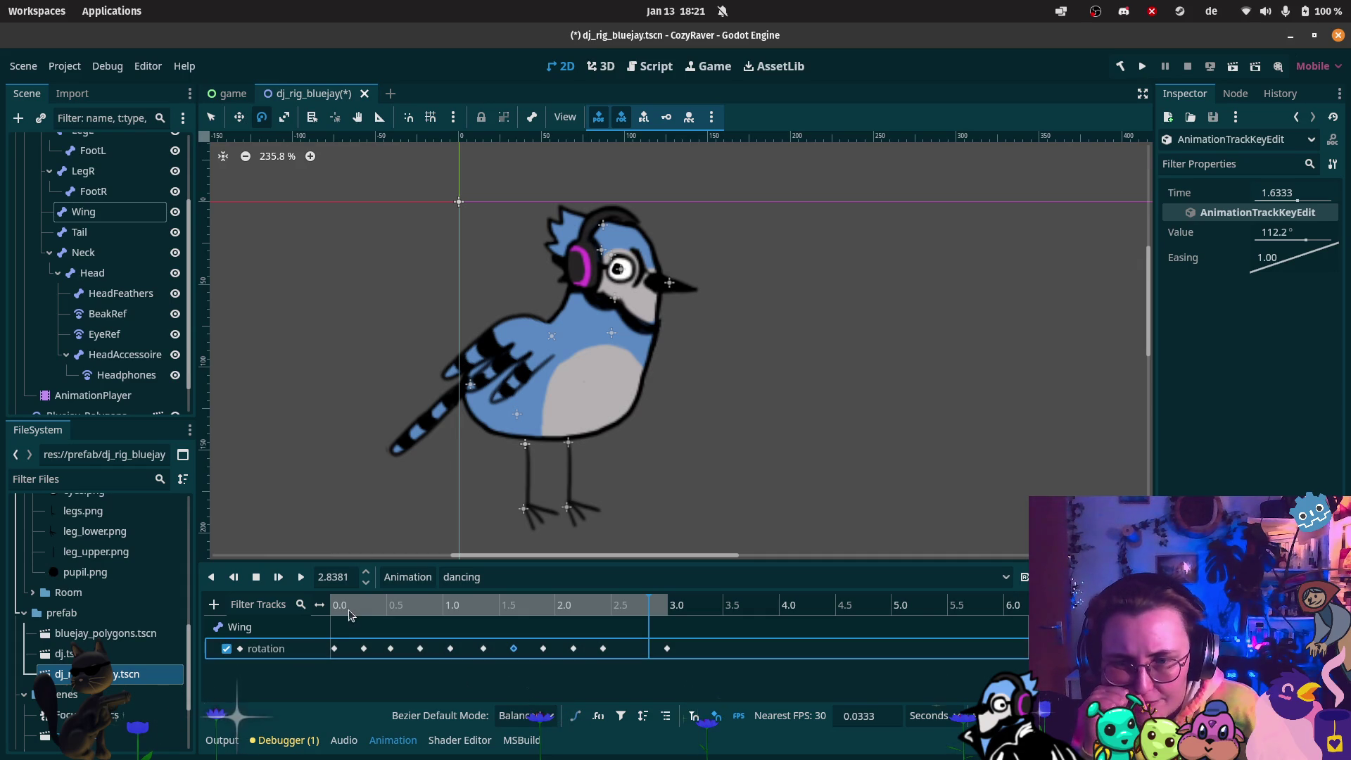
pyautogui.click(336, 648)
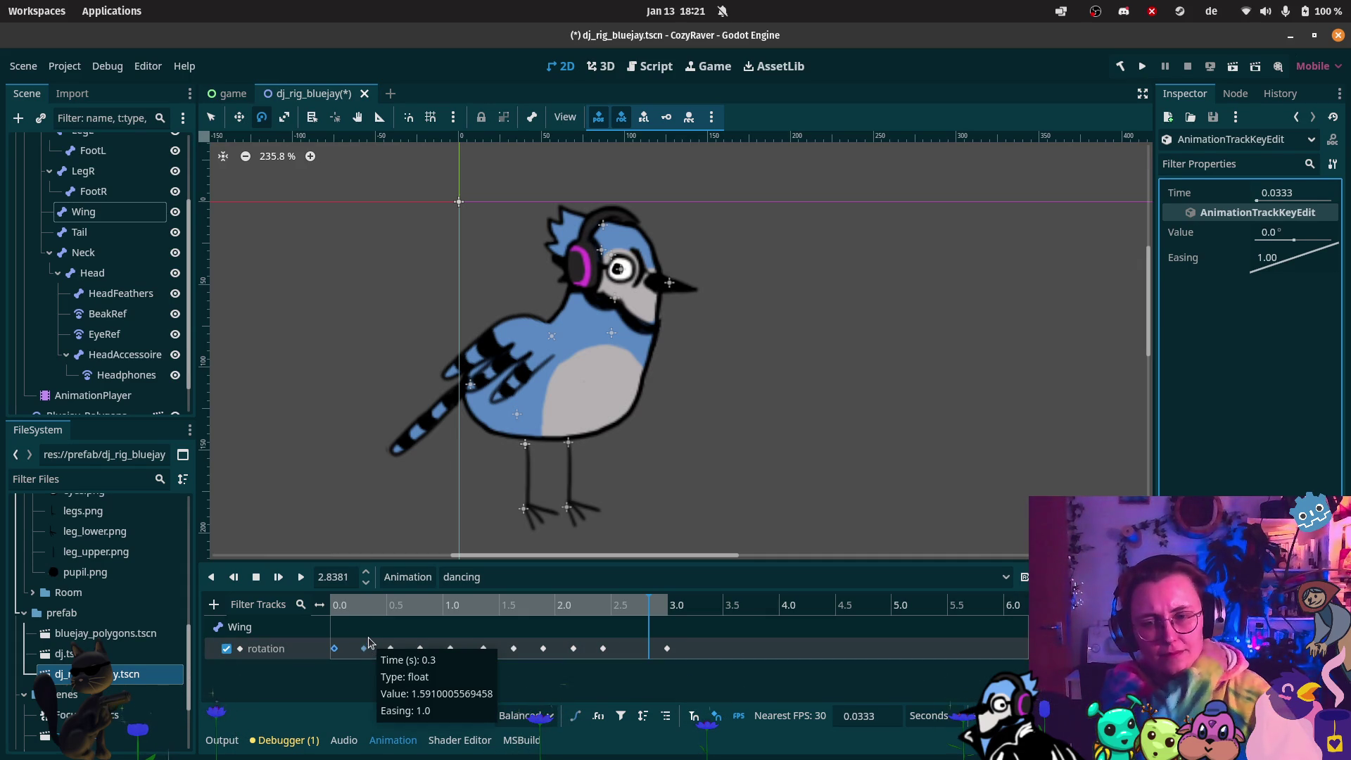
pyautogui.click(365, 649)
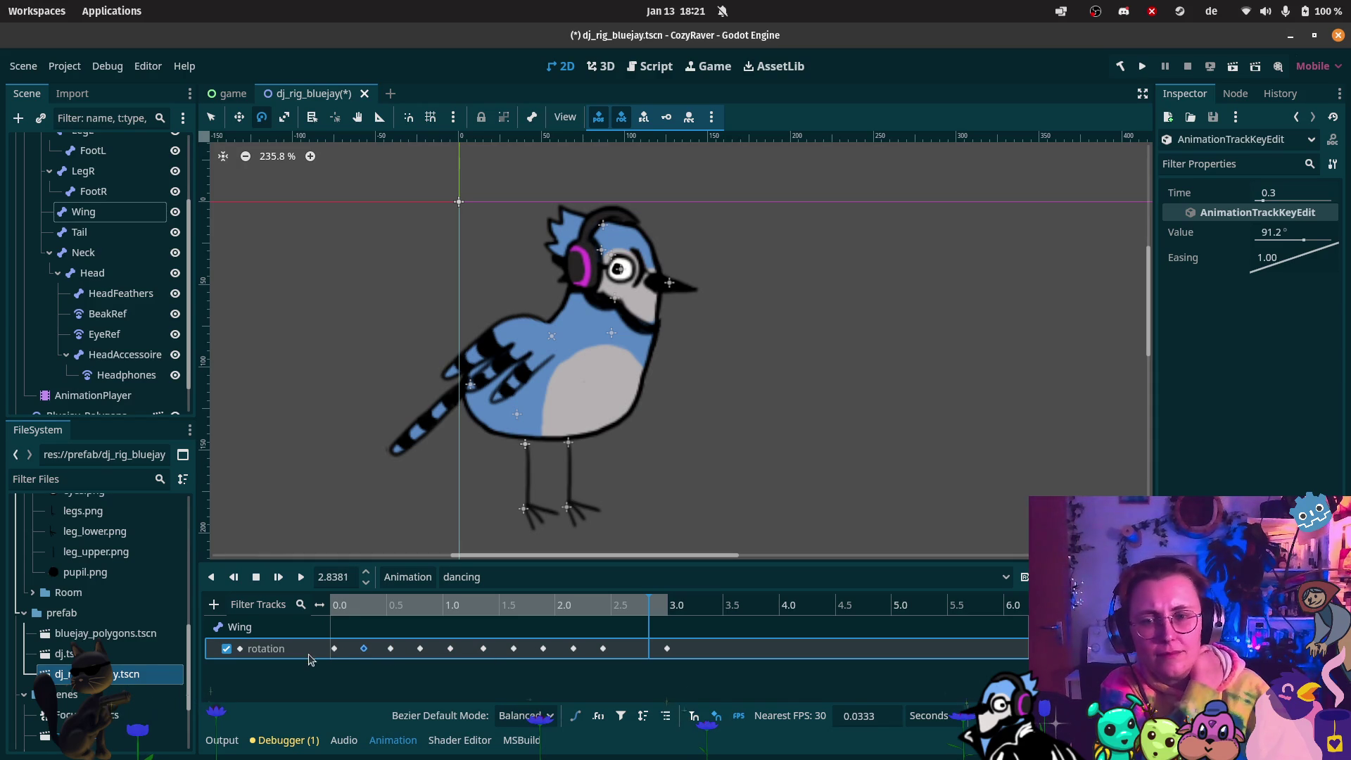
pyautogui.click(334, 649)
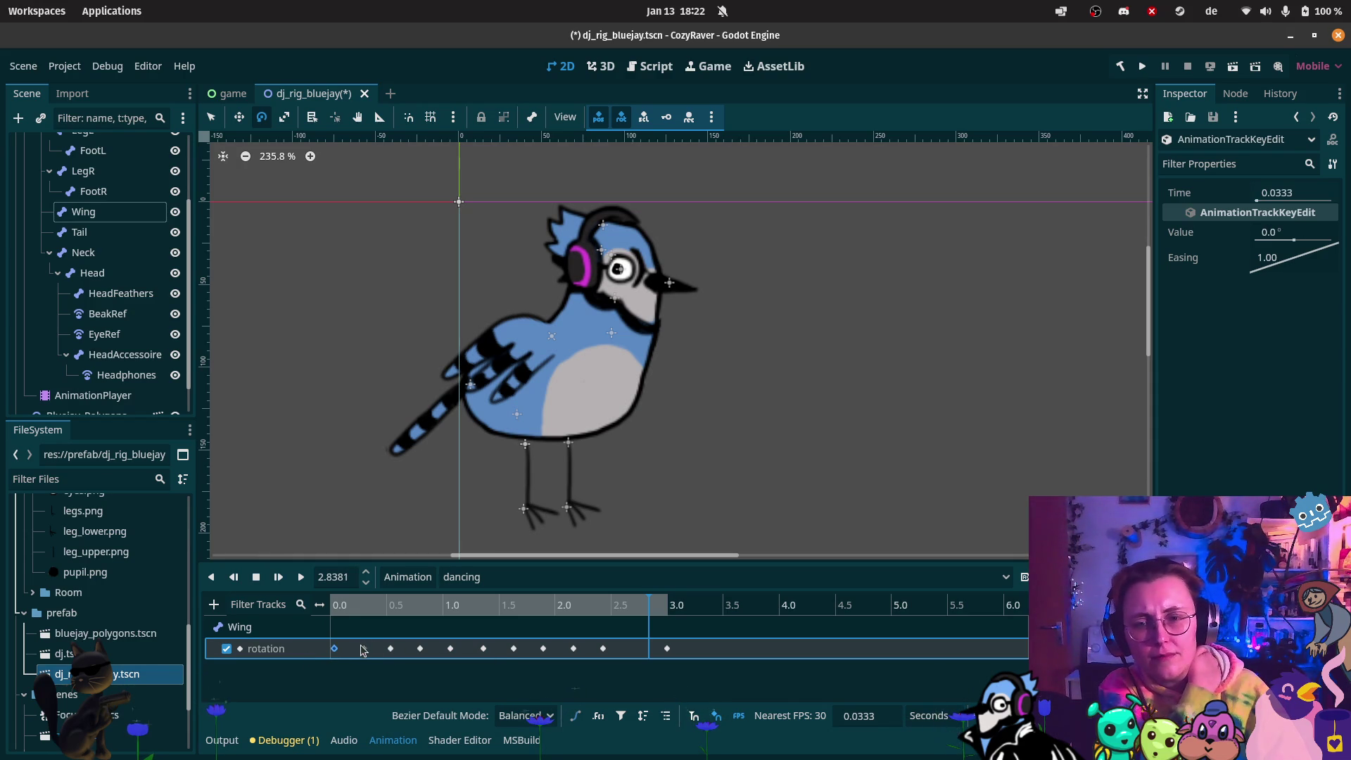
pyautogui.click(392, 650)
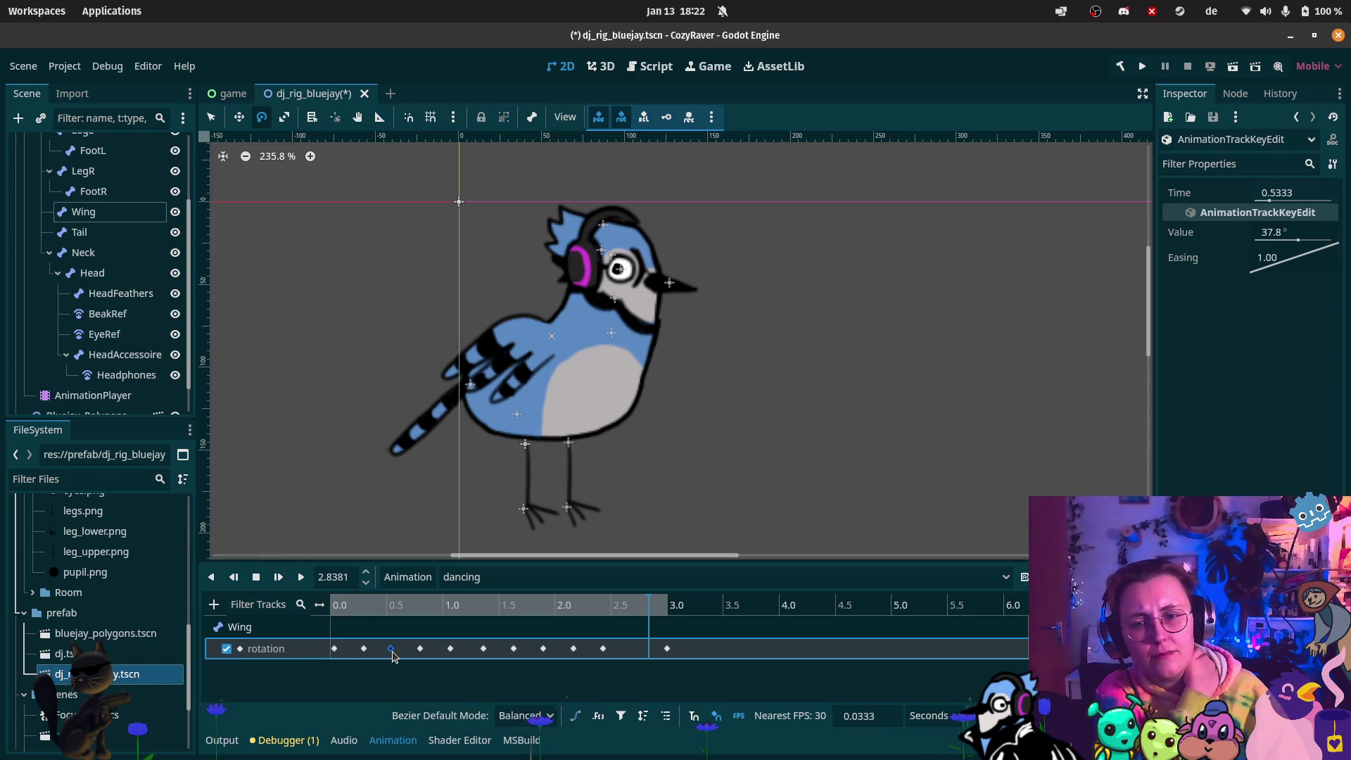
pyautogui.click(420, 649)
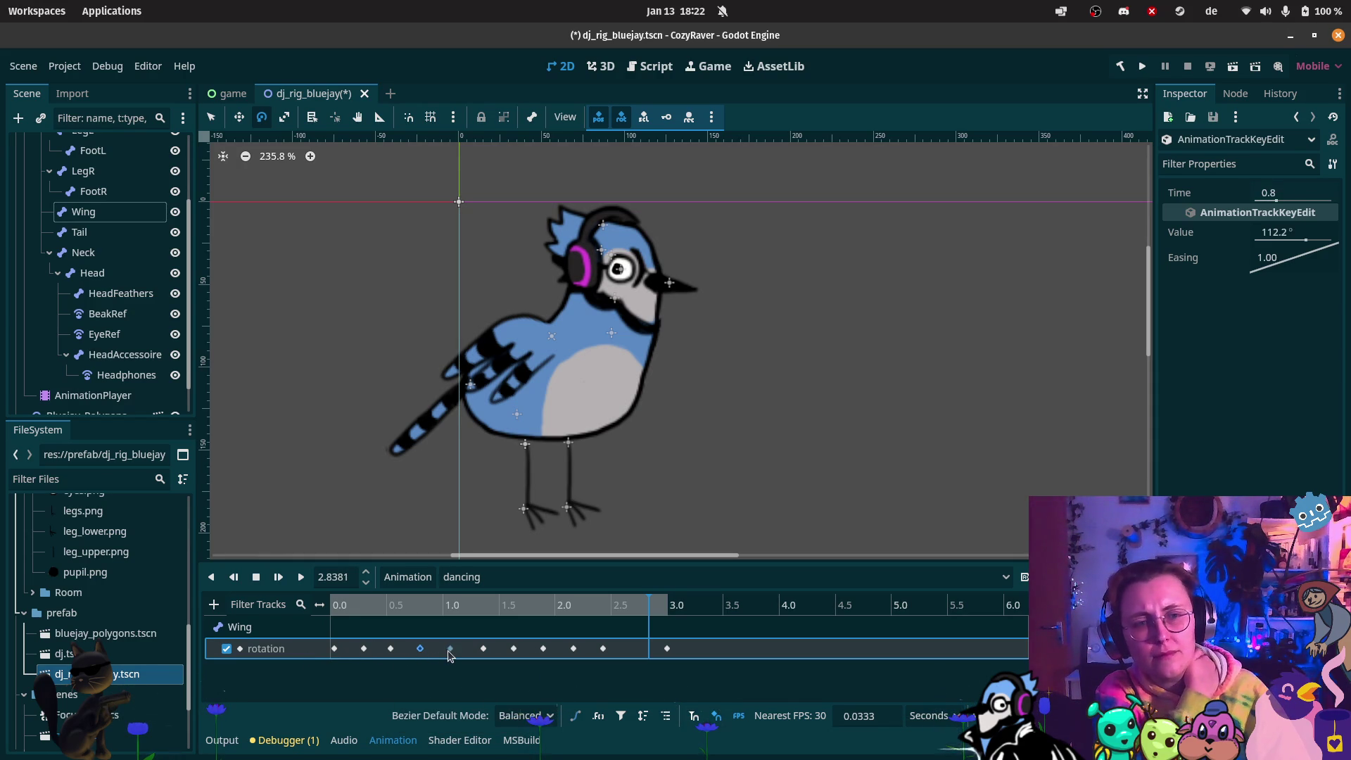
# Shift the four keys from 1.6333 s onward later, then rewind the playhead to the start
pyautogui.click(514, 649)
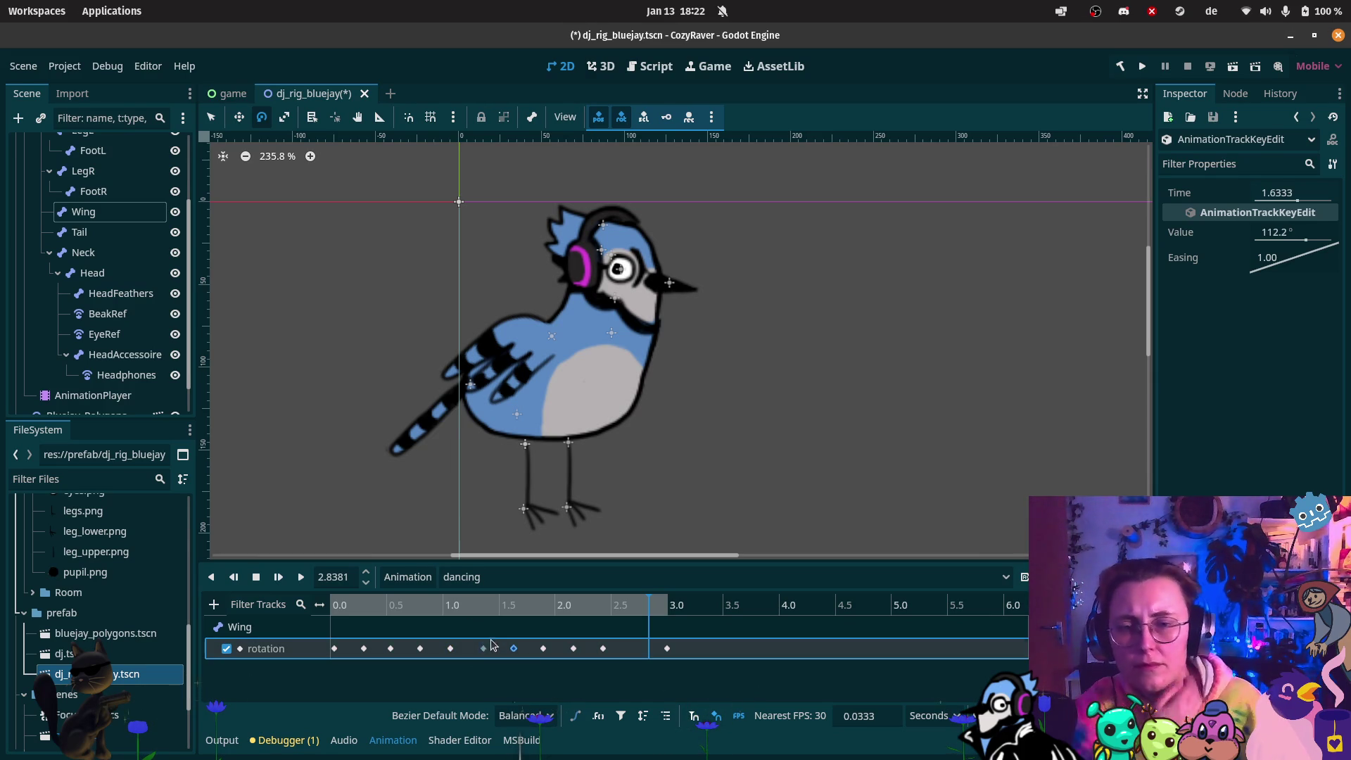
pyautogui.keyDown('shift'); pyautogui.click(544, 651); pyautogui.keyUp('shift')
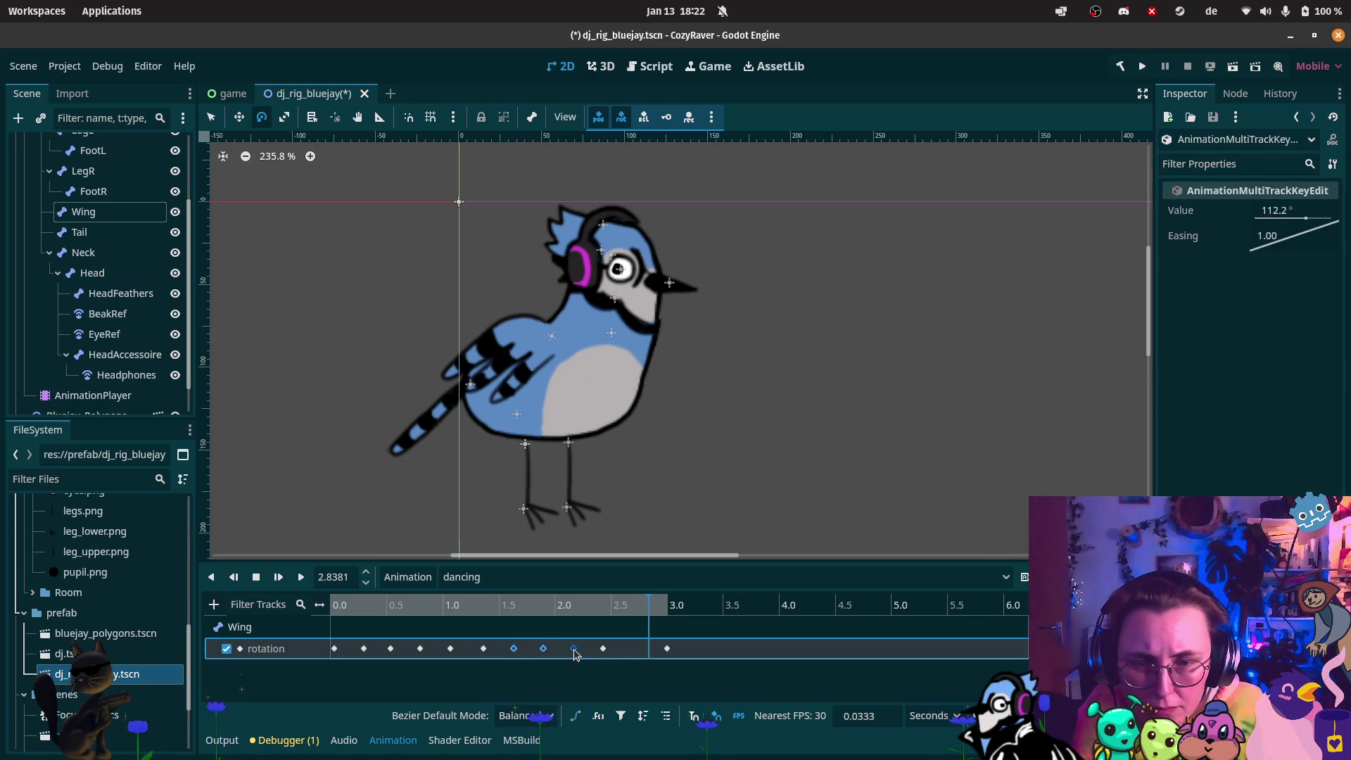
pyautogui.moveTo(575, 654); pyautogui.dragTo(597, 654)
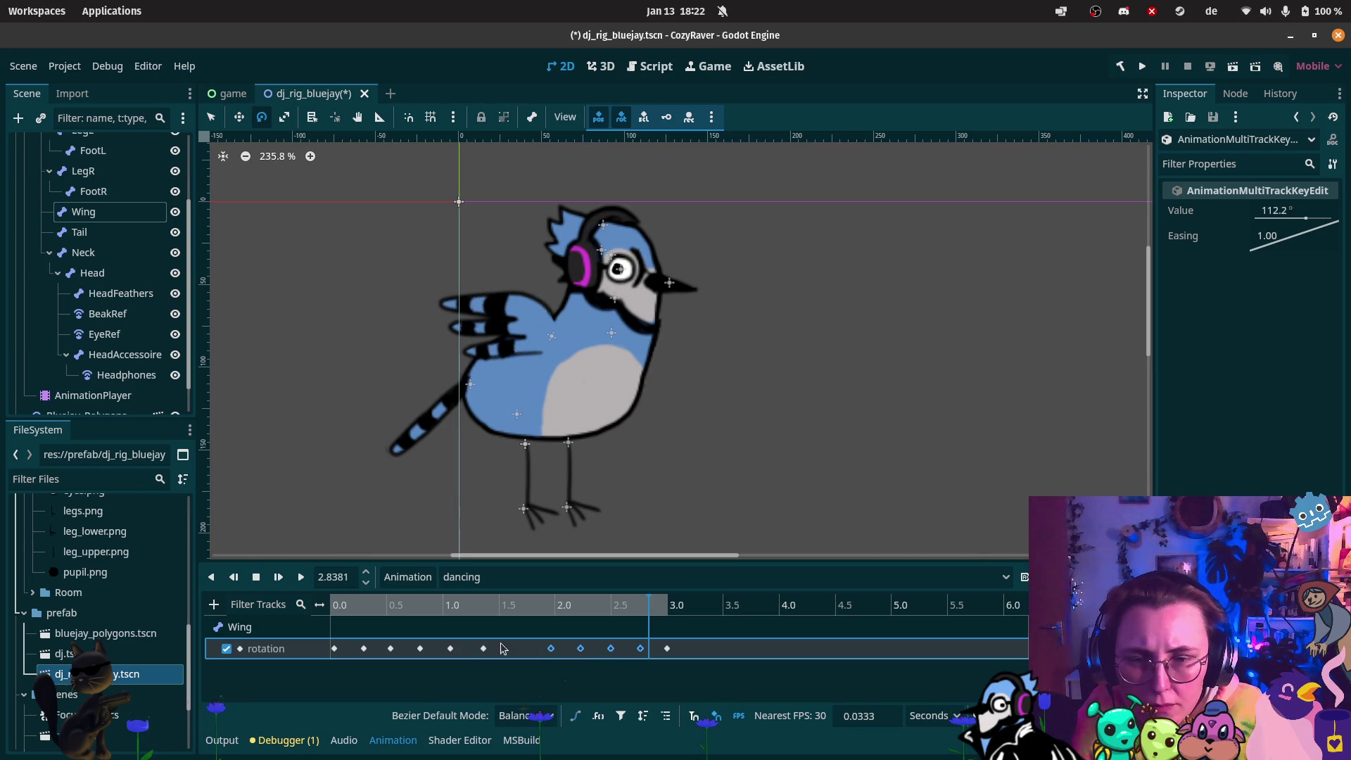
pyautogui.click(451, 648)
pyautogui.click(521, 606)
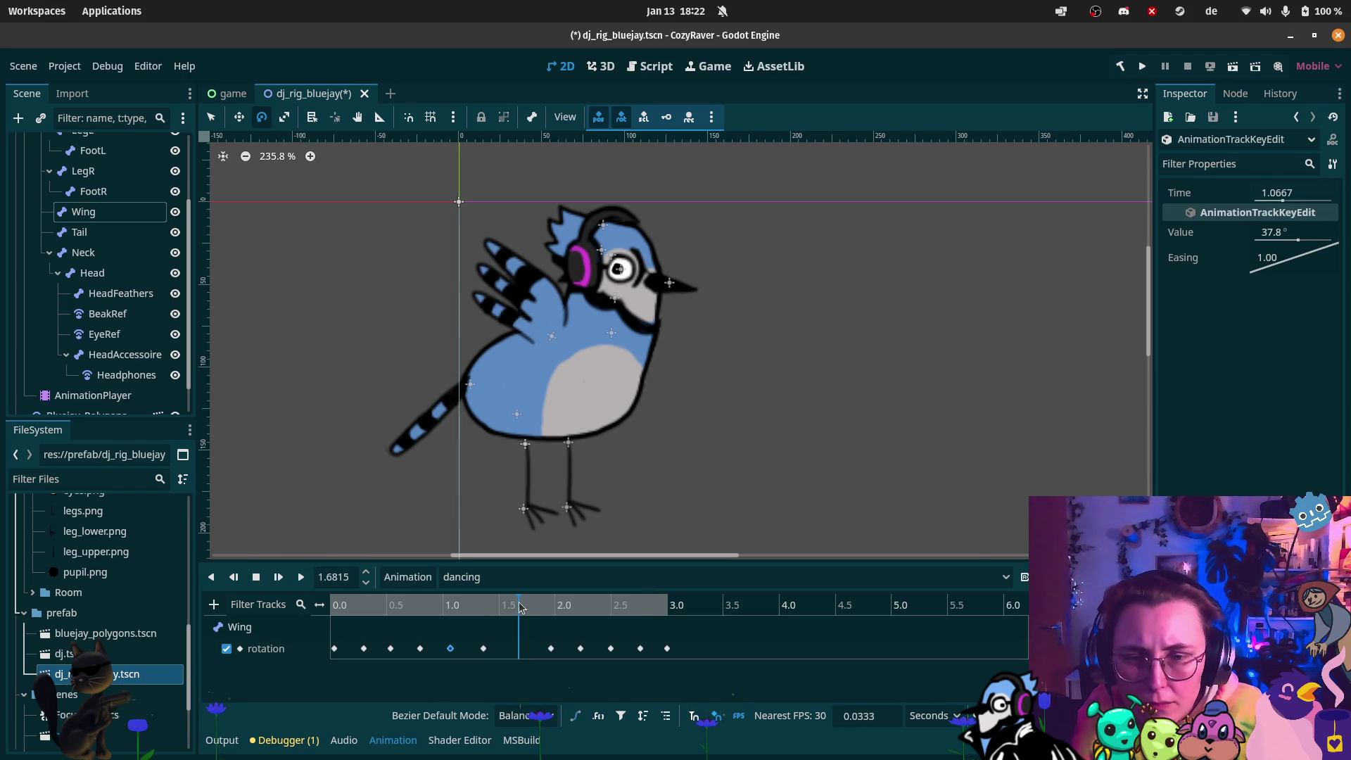
pyautogui.click(518, 649)
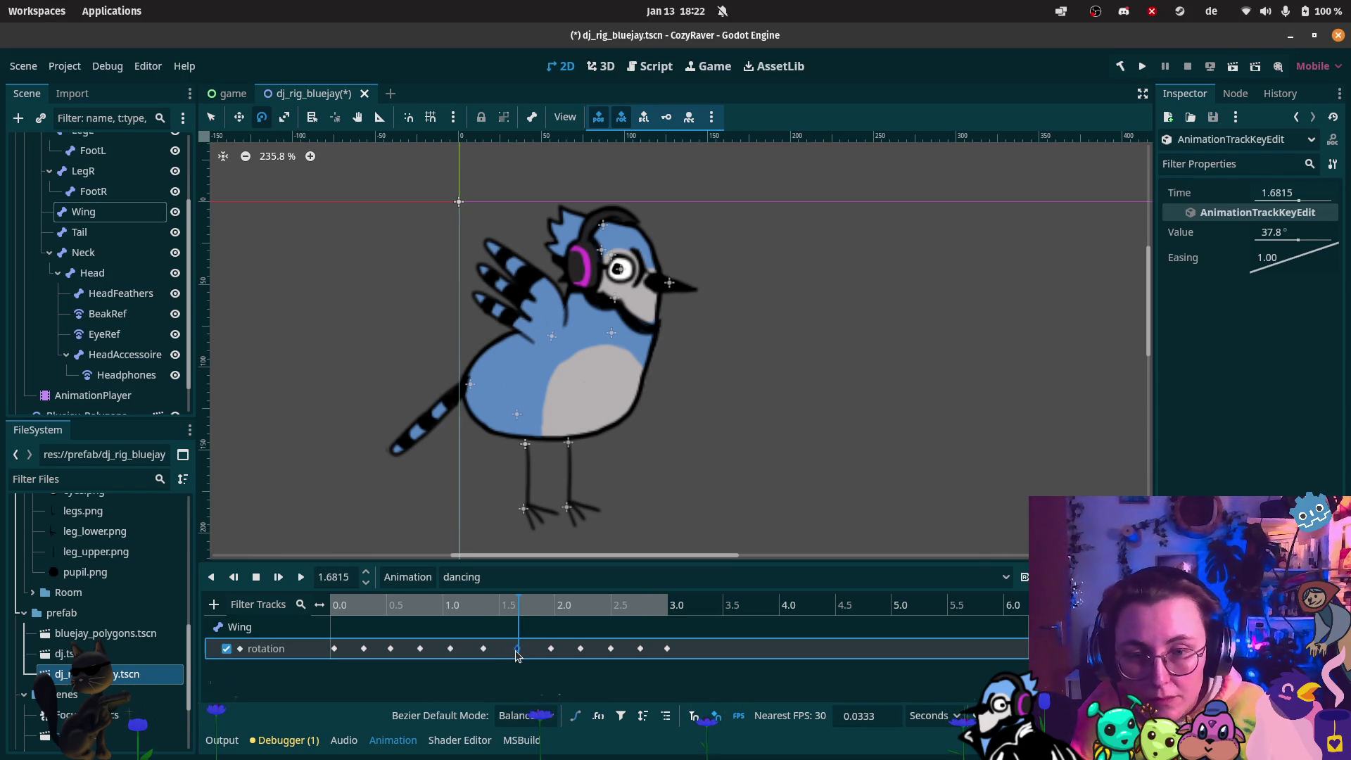
pyautogui.click(336, 607)
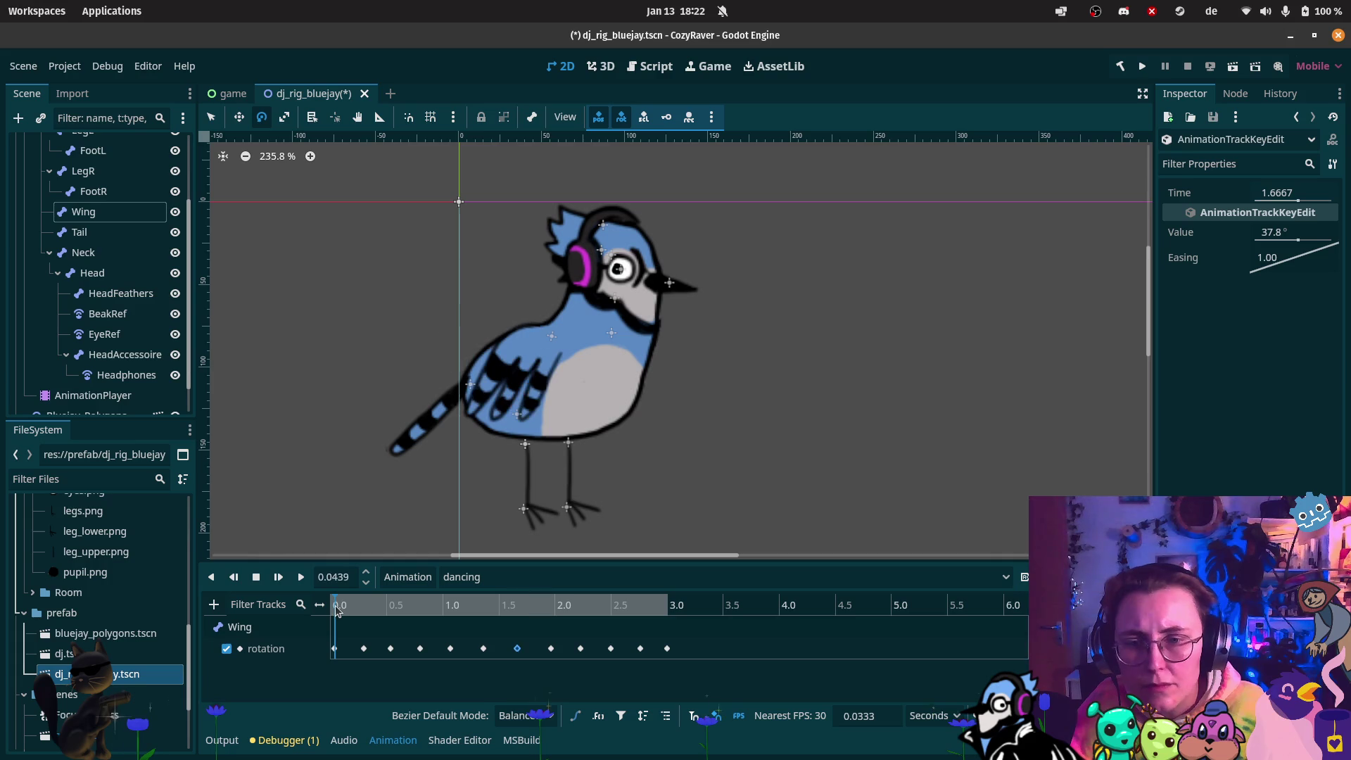
# Rewind and stop the preview, then nudge the 0.8 s Wing rotation key one frame earlier
pyautogui.moveTo(336, 611); pyautogui.dragTo(313, 586)
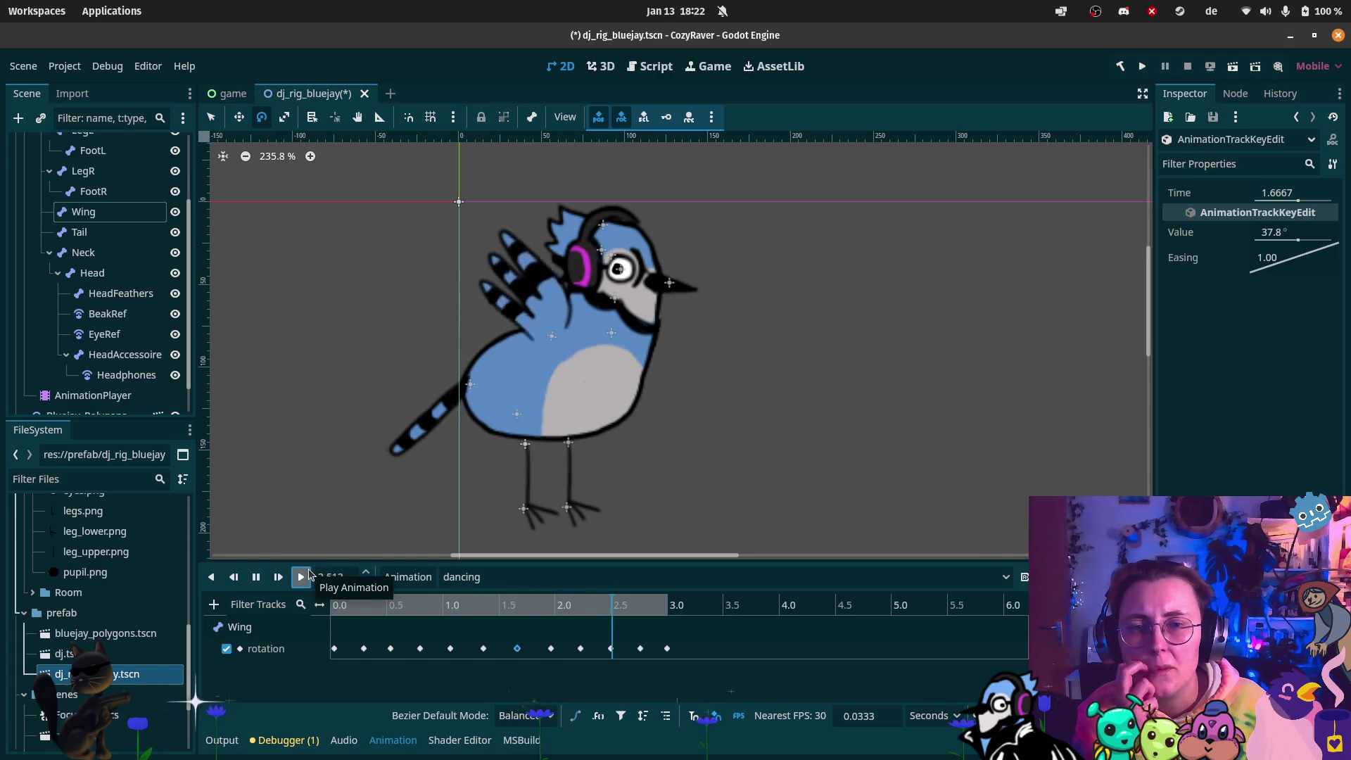
pyautogui.click(256, 577)
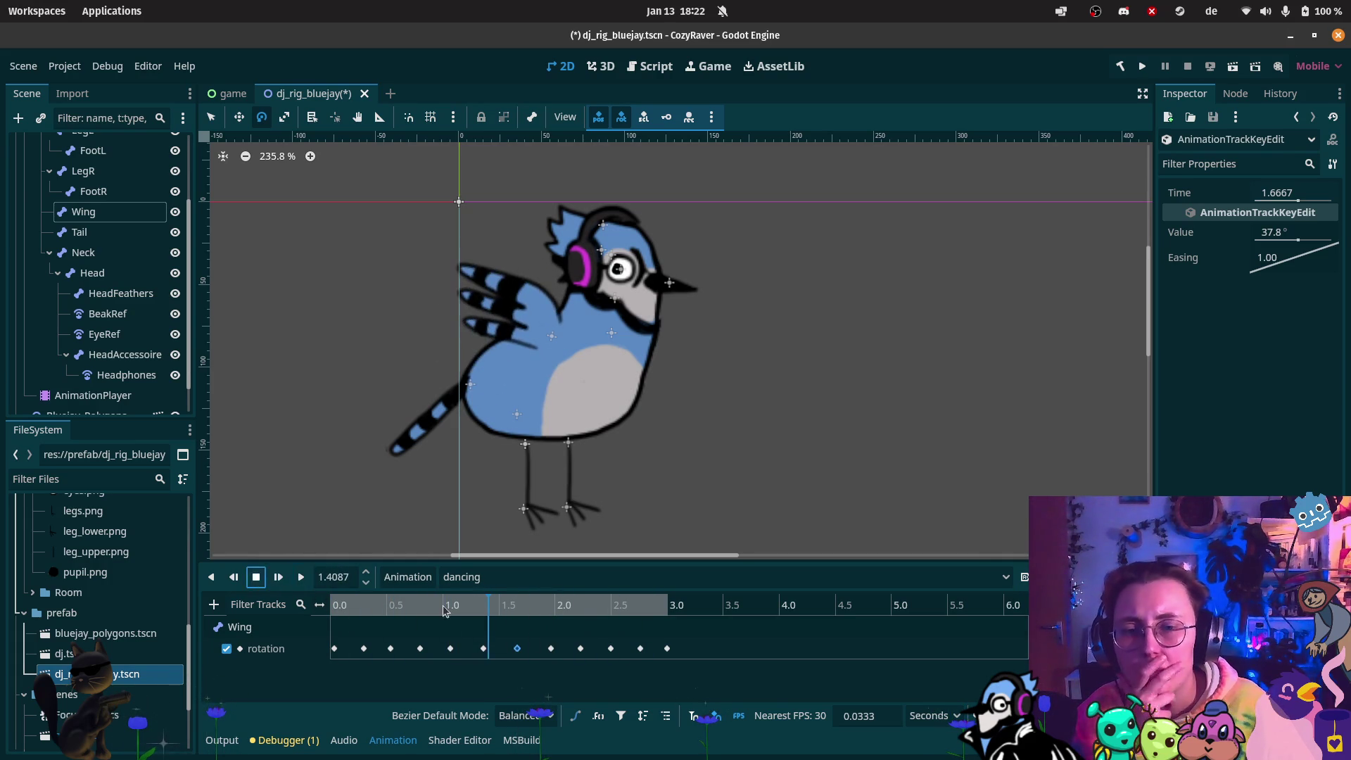
pyautogui.click(641, 648)
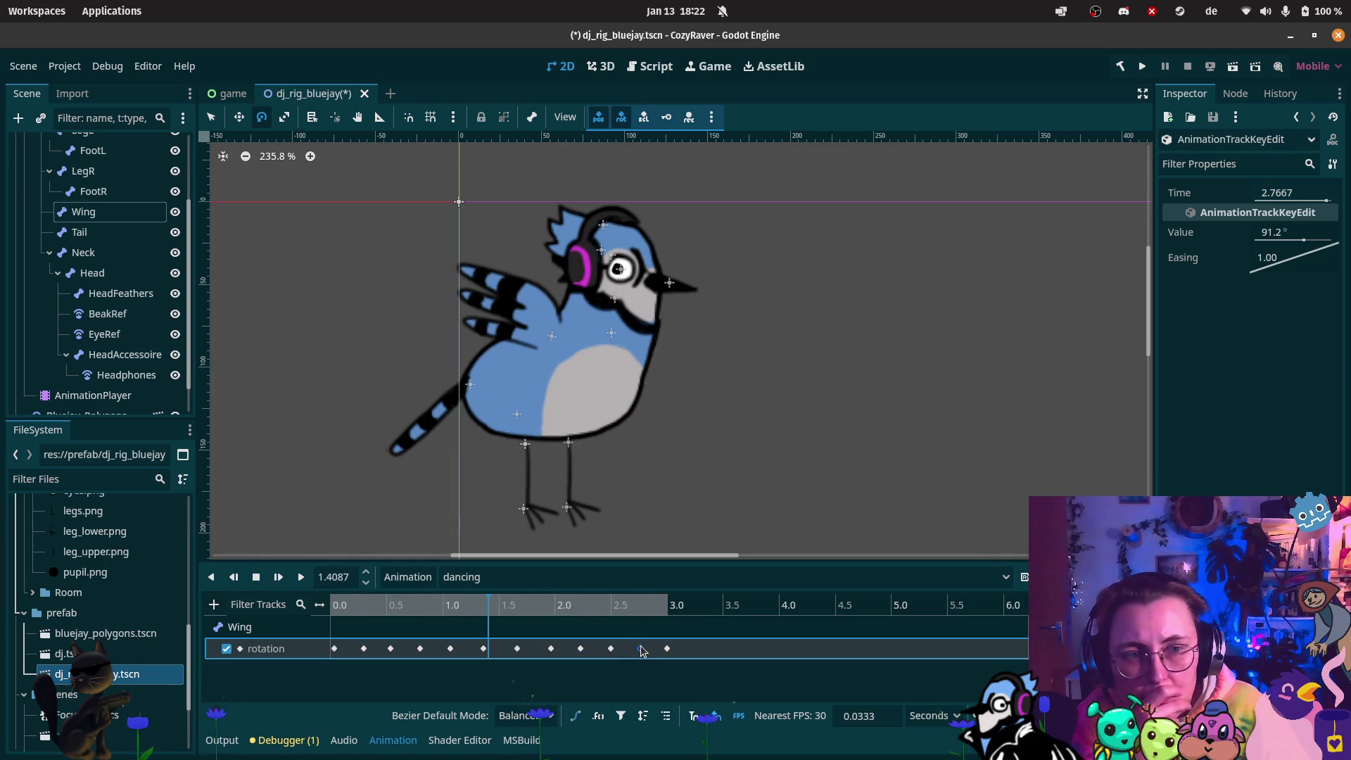
pyautogui.click(611, 648)
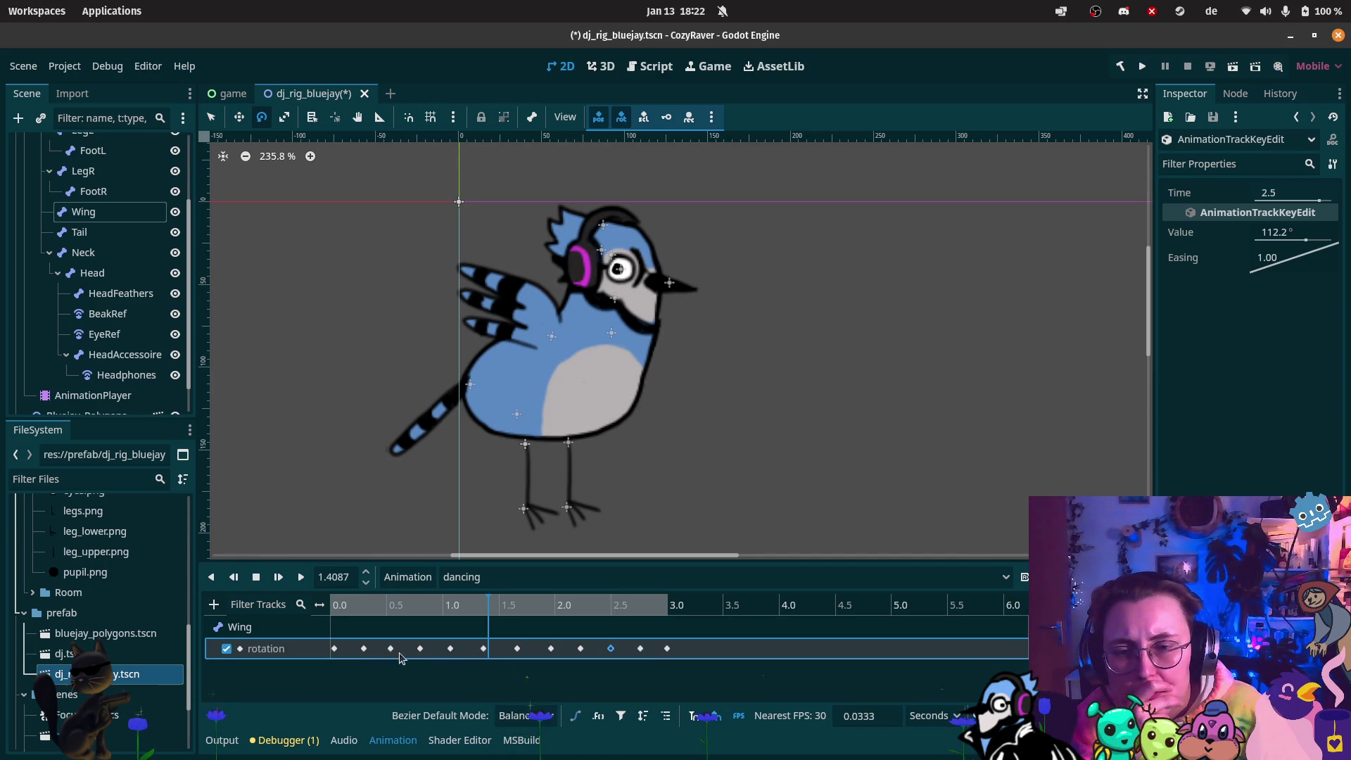
pyautogui.click(420, 648)
pyautogui.moveTo(415, 654); pyautogui.dragTo(416, 653)
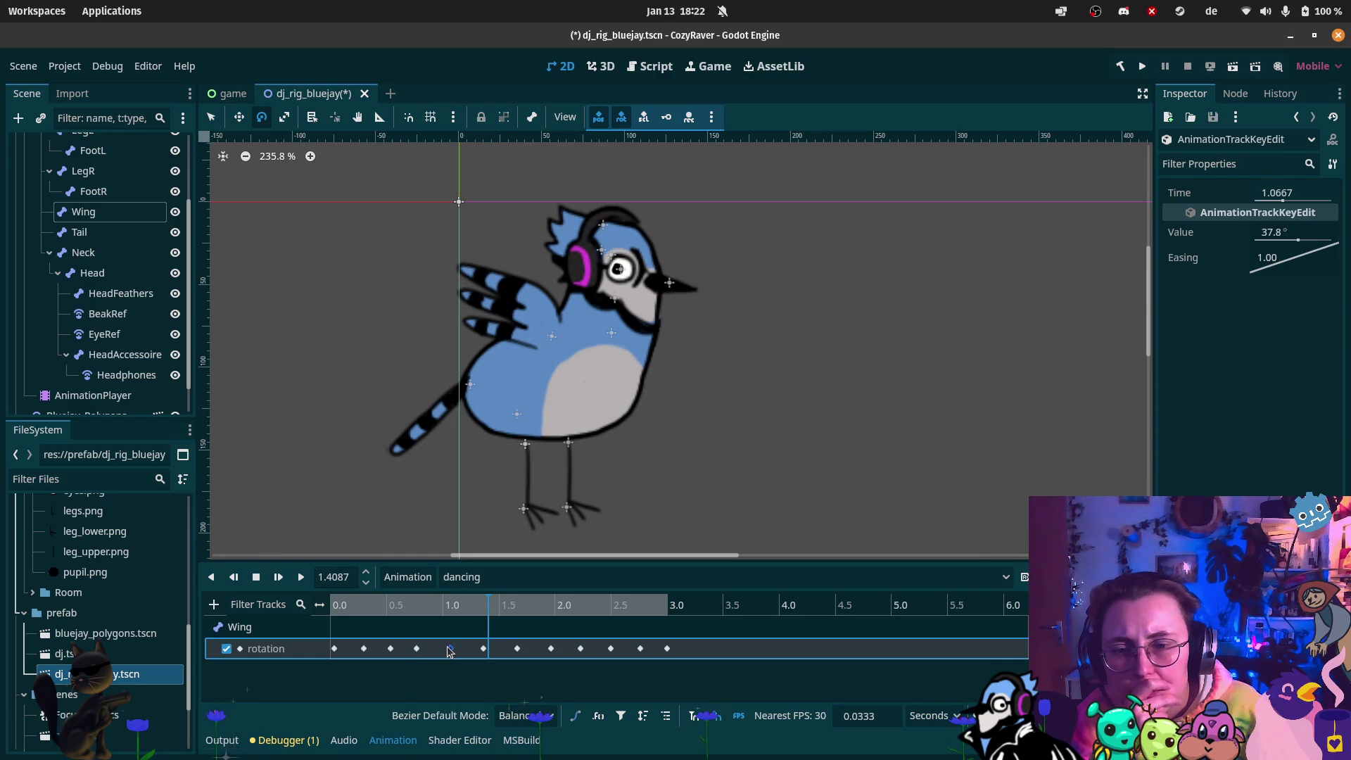
# Shift later Wing keys a frame earlier, leaving 112.2° at 2.3667 s and 91.2° at 2.6333 s
pyautogui.click(481, 648)
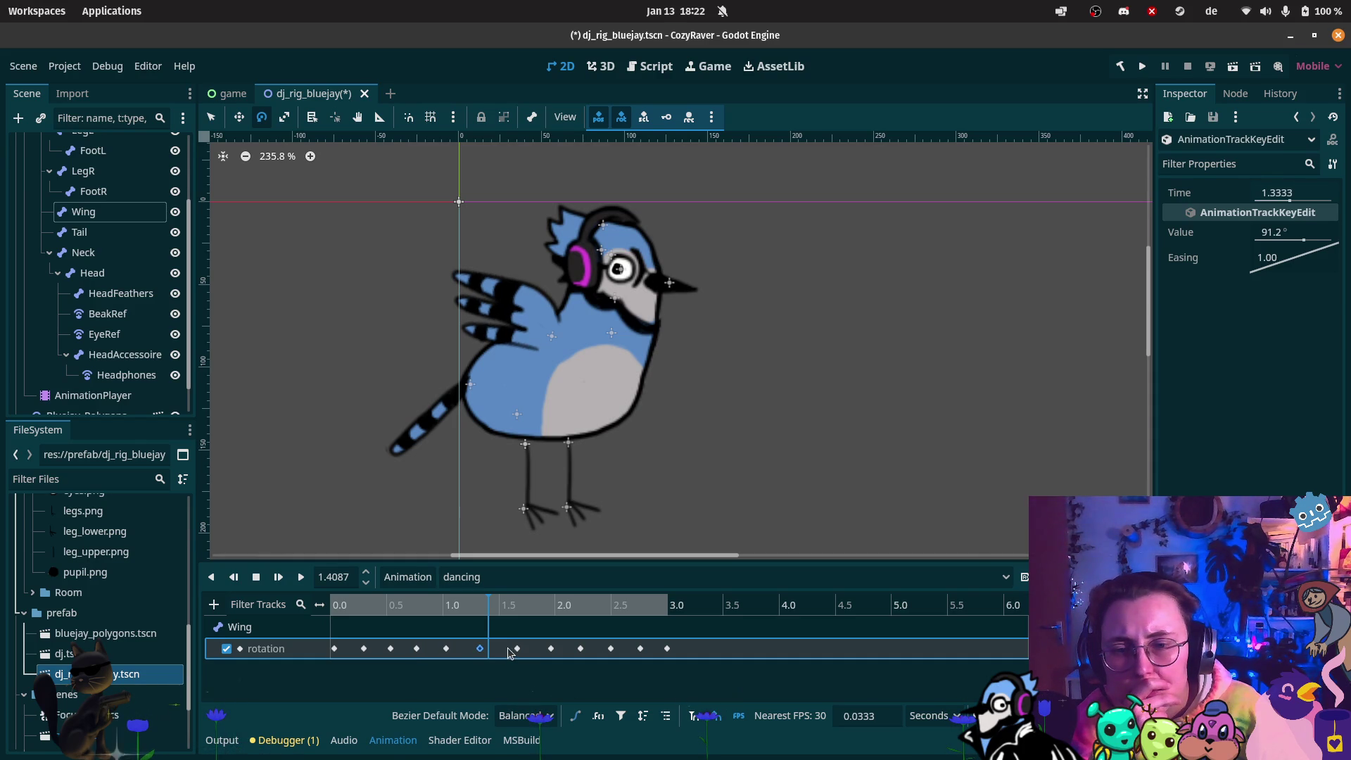
pyautogui.moveTo(515, 652); pyautogui.dragTo(635, 655)
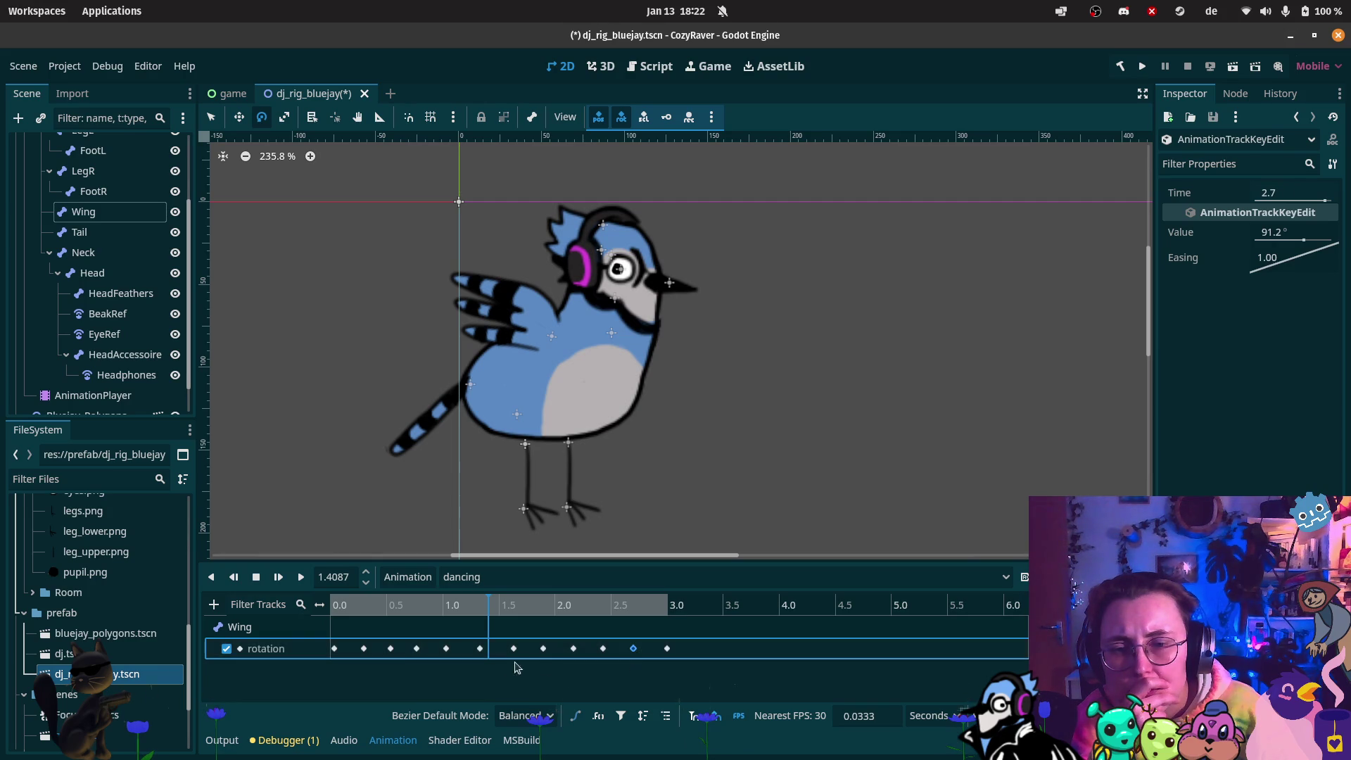
pyautogui.moveTo(478, 651); pyautogui.dragTo(506, 650)
pyautogui.click(543, 649)
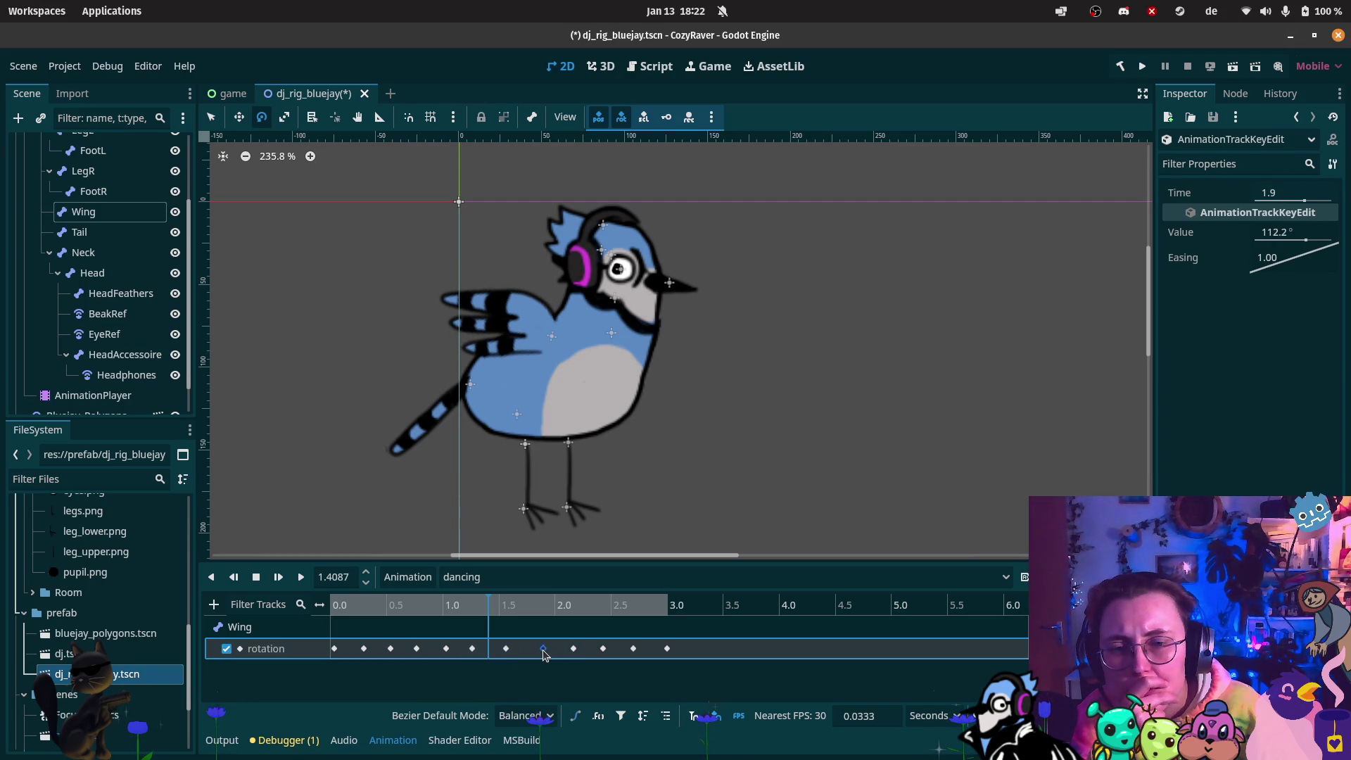
pyautogui.moveTo(573, 649); pyautogui.dragTo(626, 649)
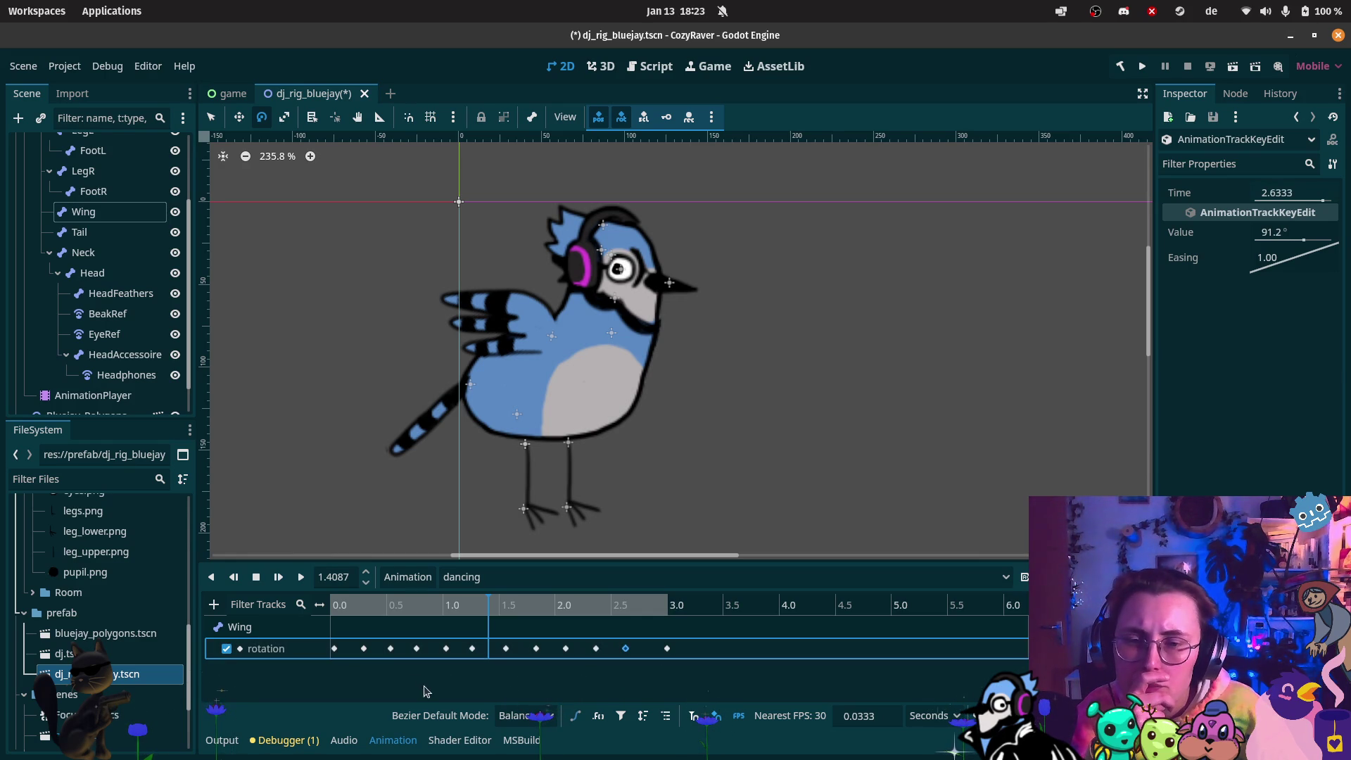
# Move early Wing keys earlier: 0.3 s to 0.2333 s, 0.7667 s to 0.7333 s, another to 1.4333 s
pyautogui.scroll(2, 429, 691)
pyautogui.click(373, 649)
pyautogui.moveTo(360, 655); pyautogui.dragTo(364, 652)
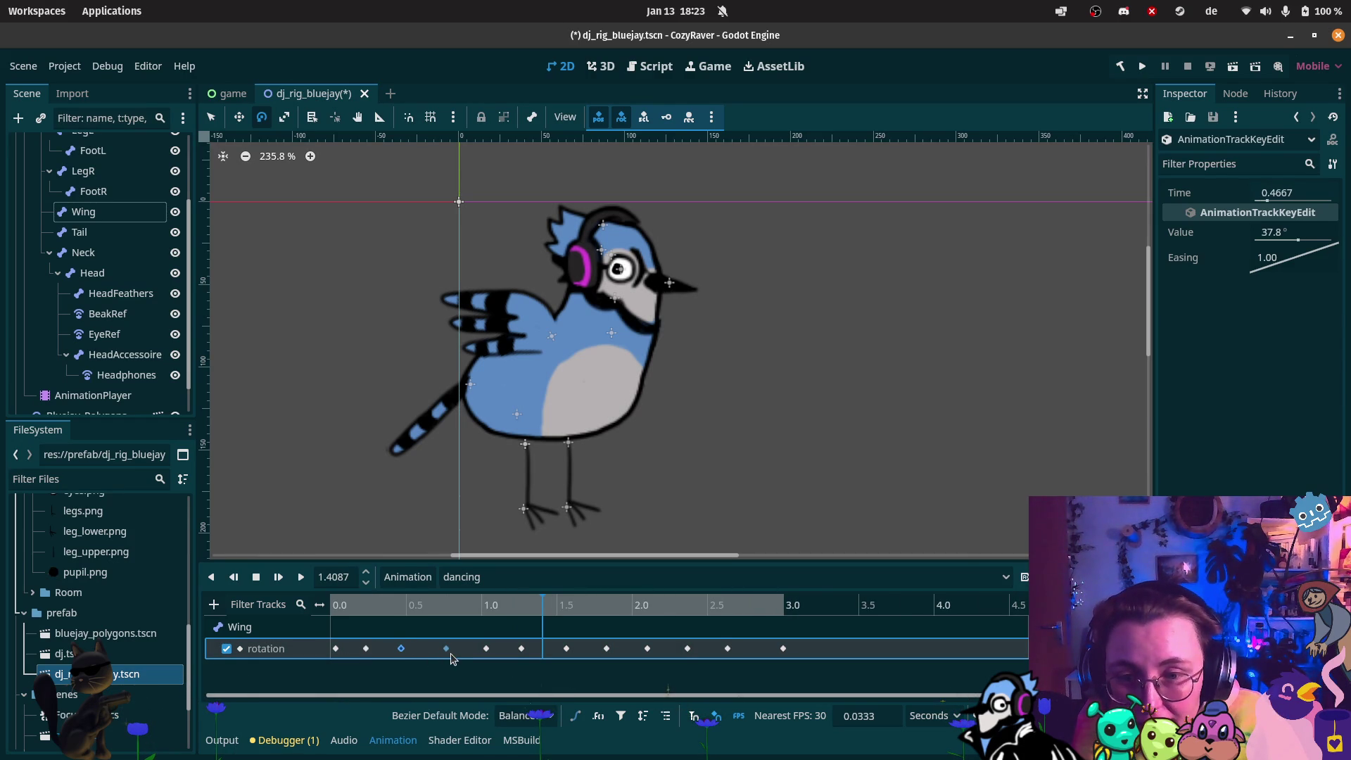
pyautogui.moveTo(444, 658); pyautogui.dragTo(477, 656)
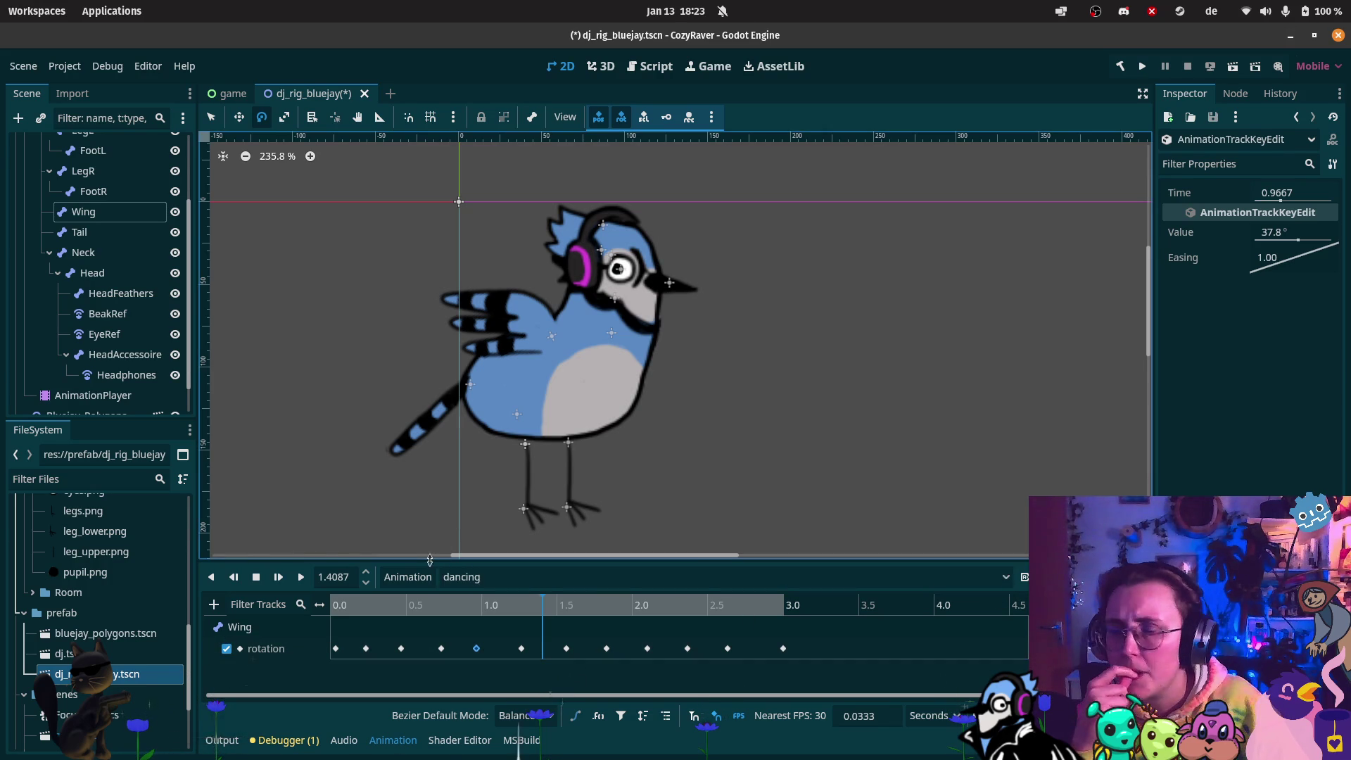
pyautogui.click(520, 648)
pyautogui.moveTo(506, 655); pyautogui.dragTo(507, 655)
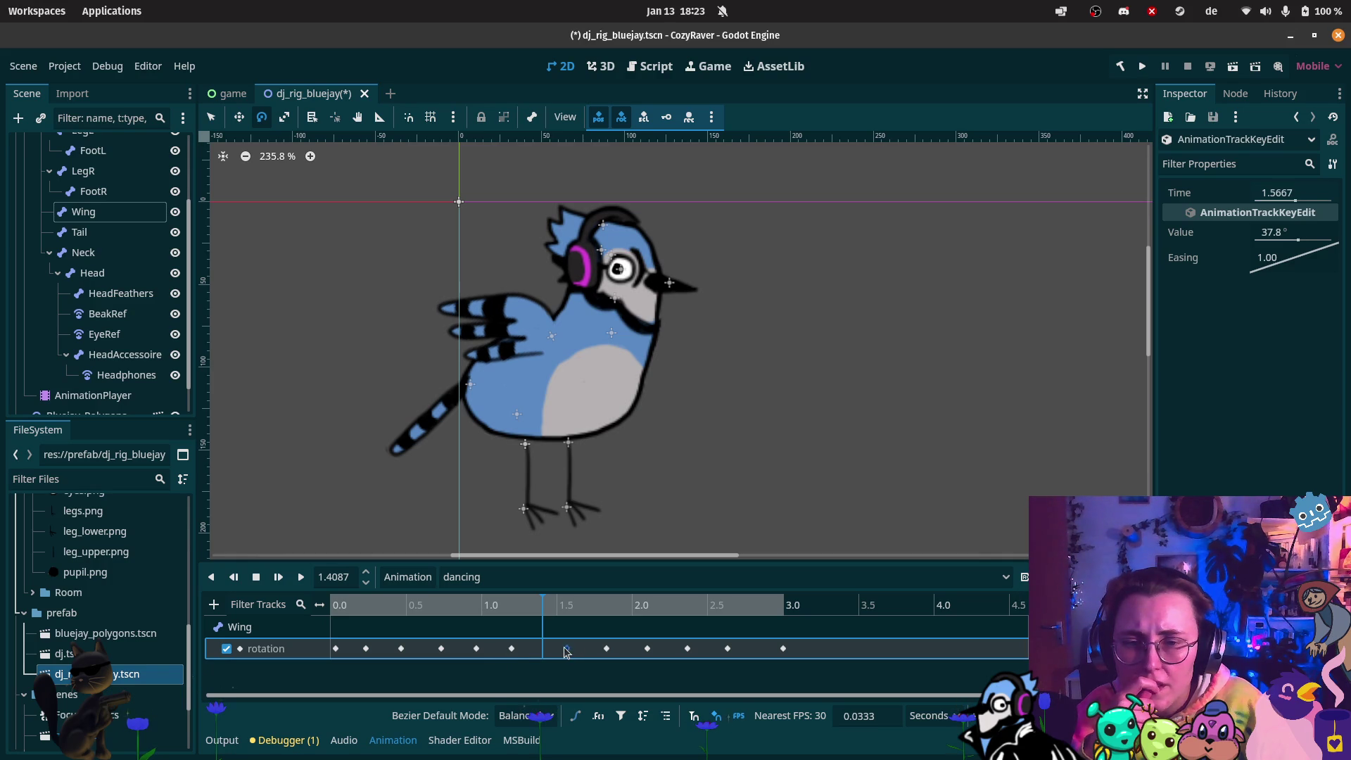
pyautogui.moveTo(542, 654)
pyautogui.mouseDown()
pyautogui.moveTo(684, 655)
pyautogui.moveTo(653, 656)
pyautogui.mouseUp()
# Check the late Wing key values, then select three late keys and shift them one frame later
pyautogui.click(726, 647)
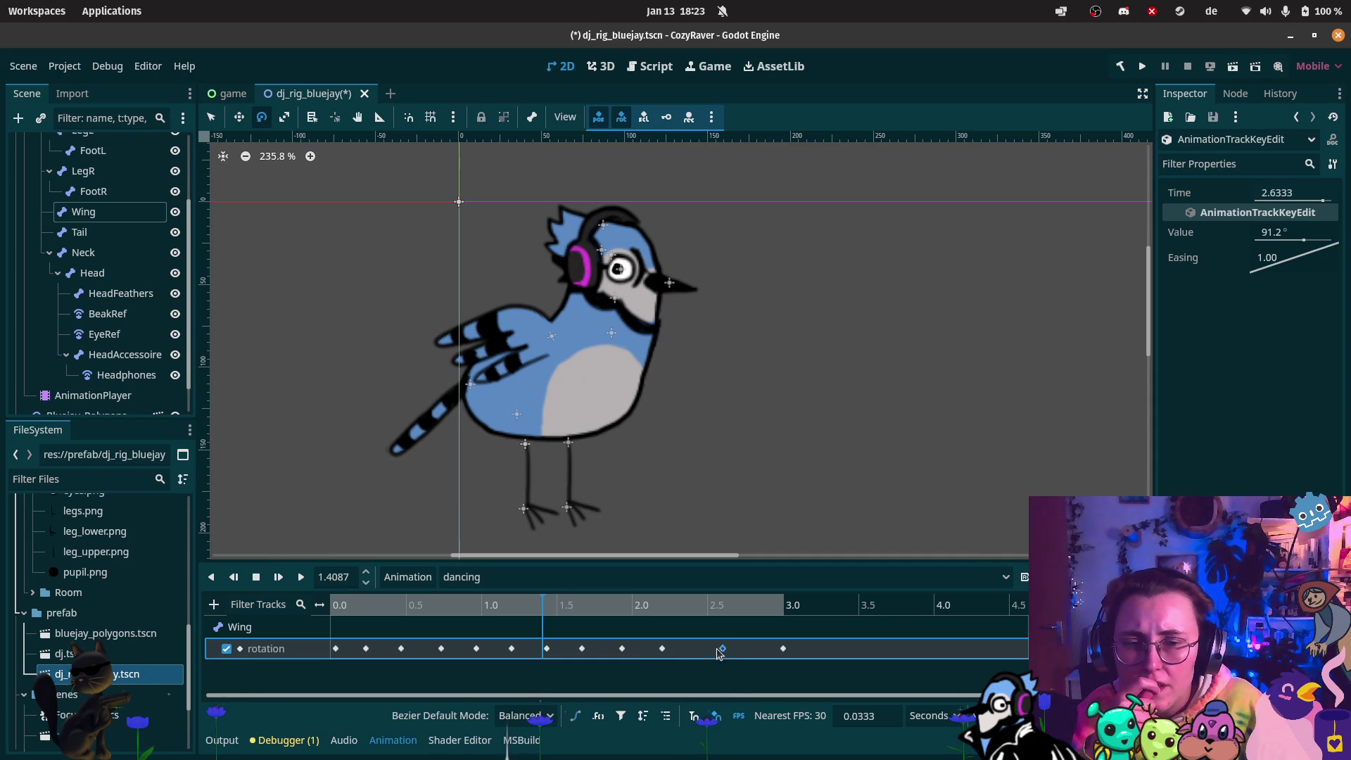
pyautogui.click(665, 650)
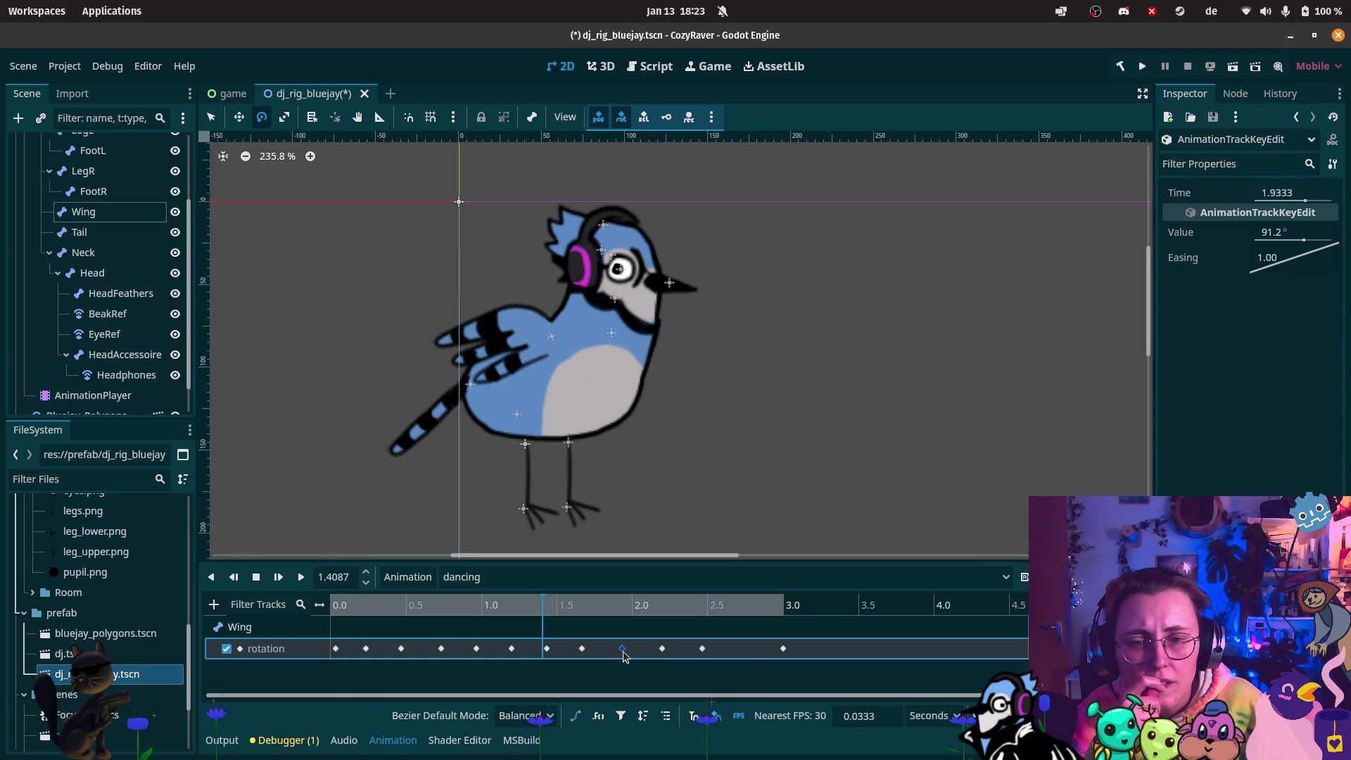
pyautogui.click(662, 649)
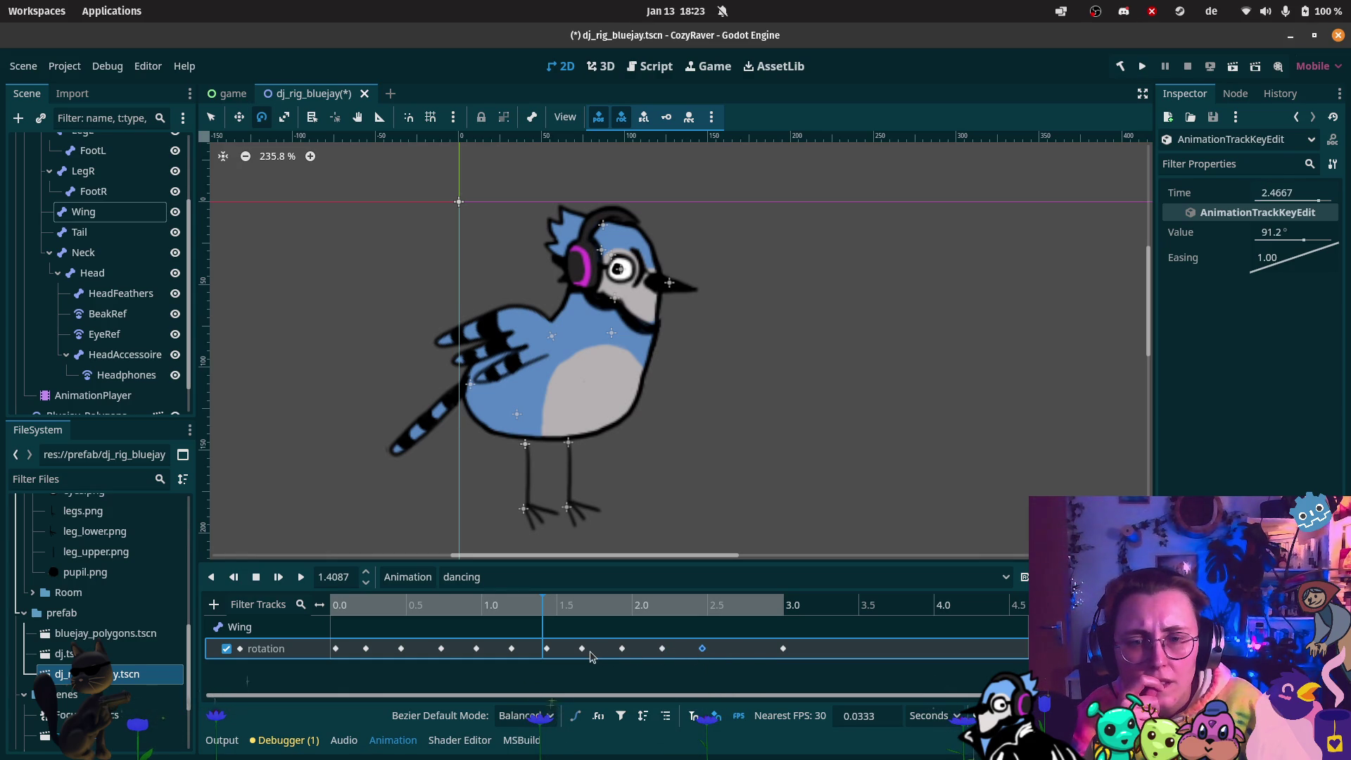
pyautogui.click(547, 650)
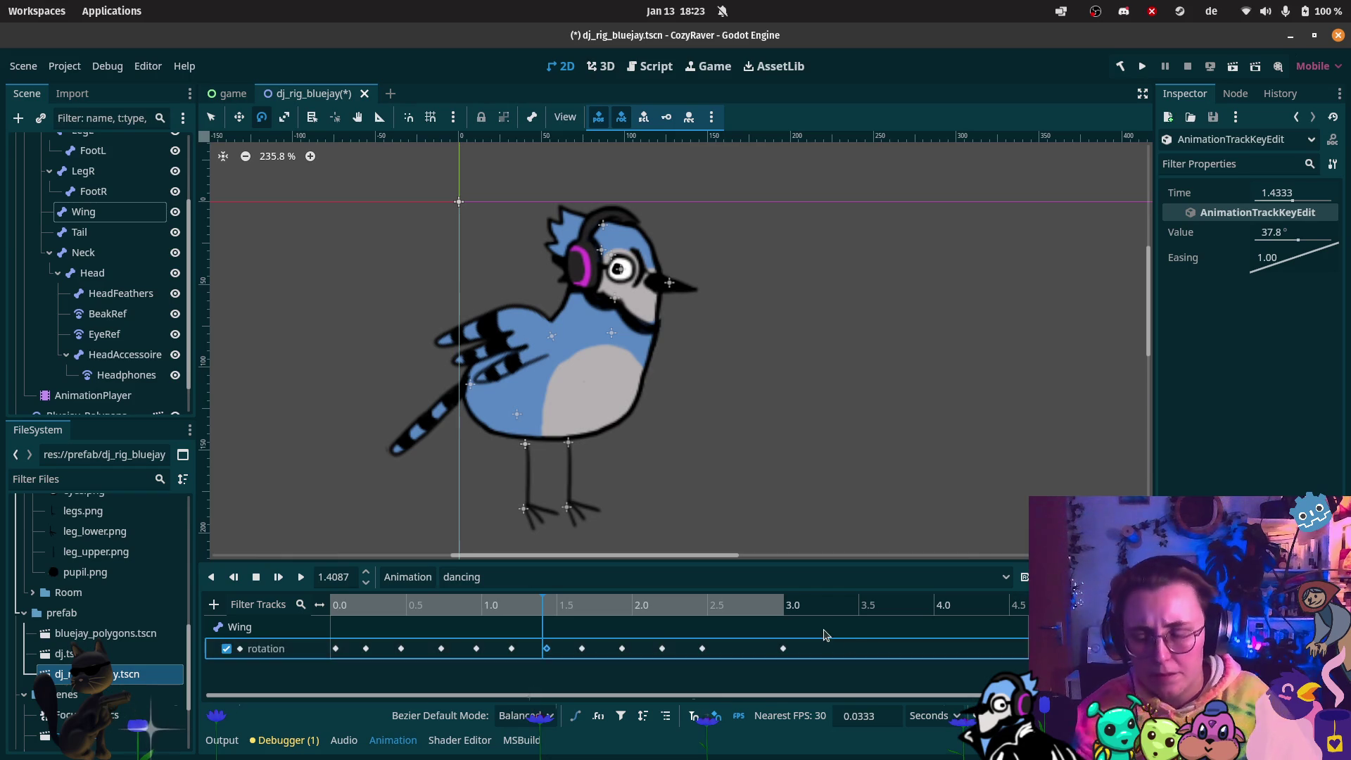
pyautogui.click(583, 650)
pyautogui.click(622, 650)
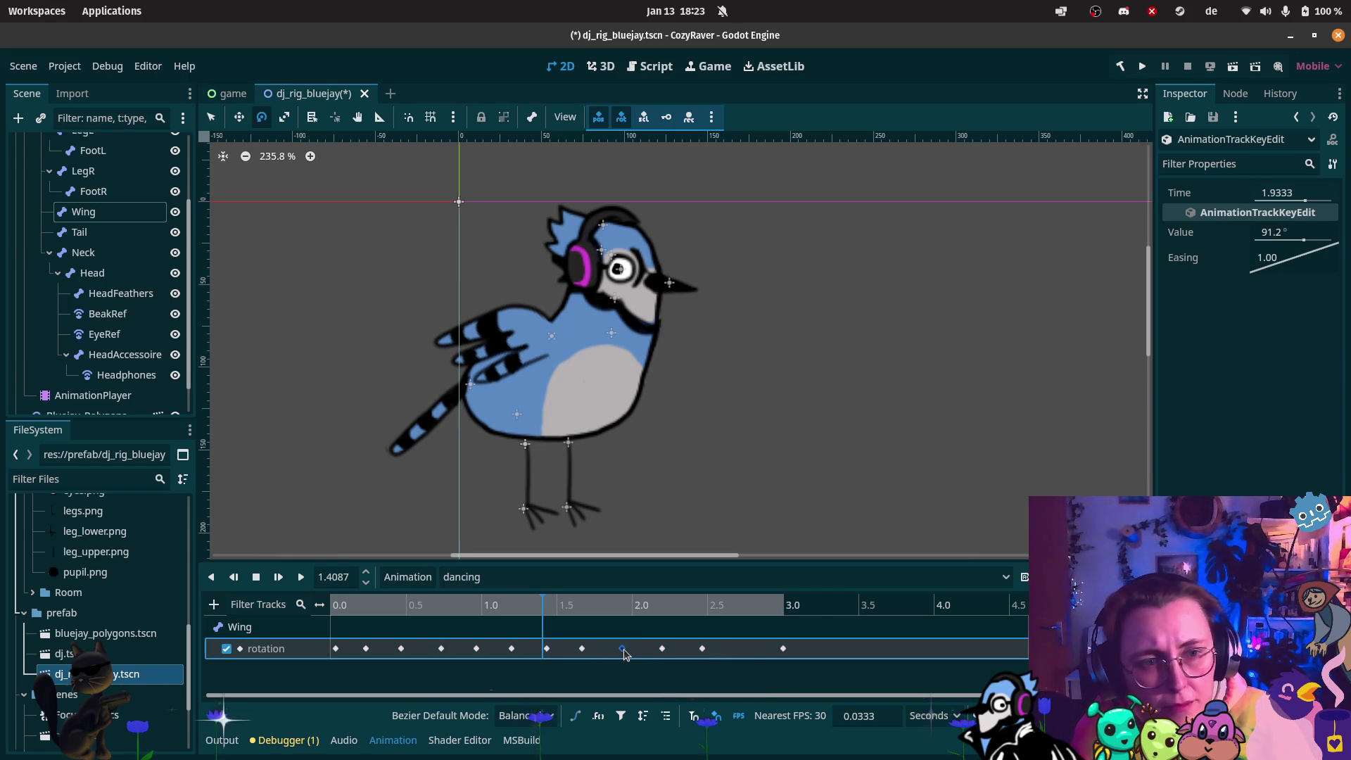
pyautogui.keyDown('shift'); pyautogui.click(662, 649); pyautogui.keyUp('shift')
pyautogui.moveTo(706, 656); pyautogui.dragTo(745, 658)
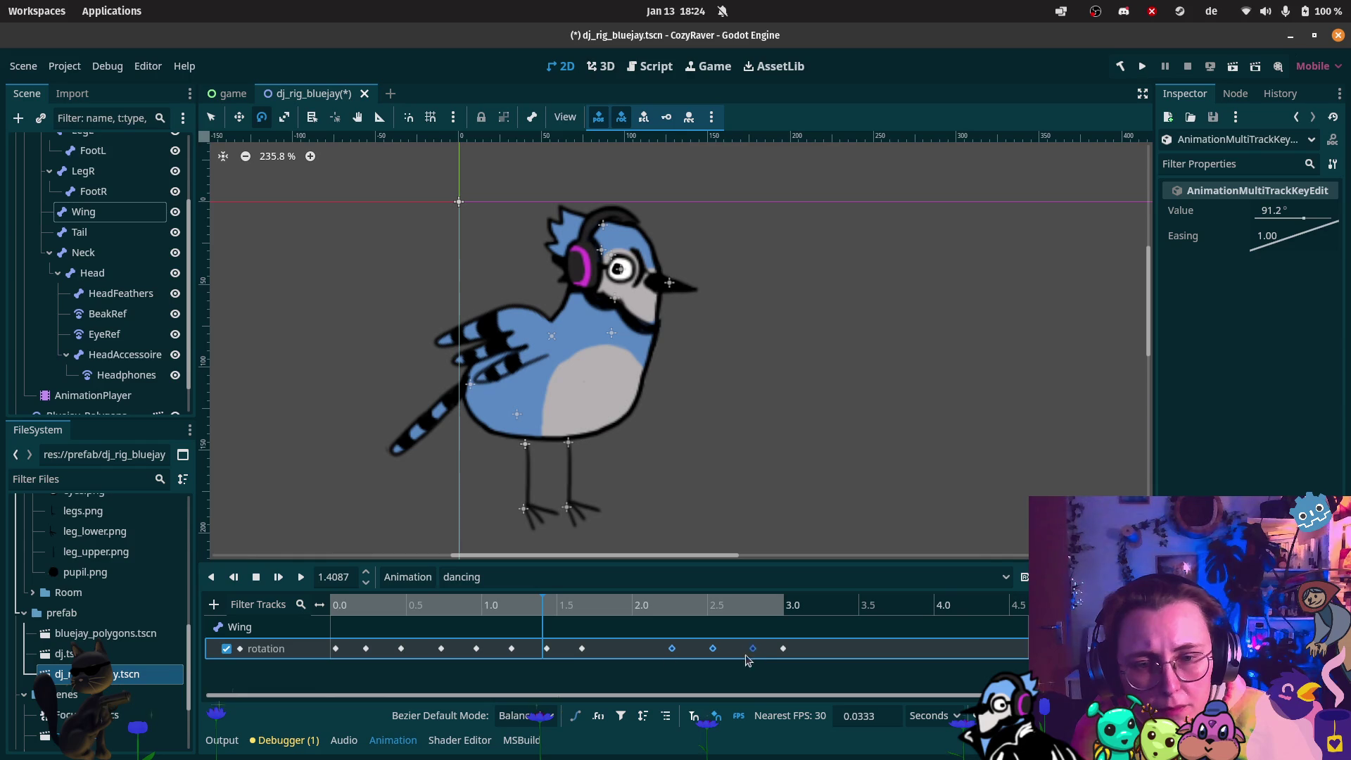
# Duplicate the 37.8° Wing key at the playhead and place the copy at 1.9 s
pyautogui.click(549, 649)
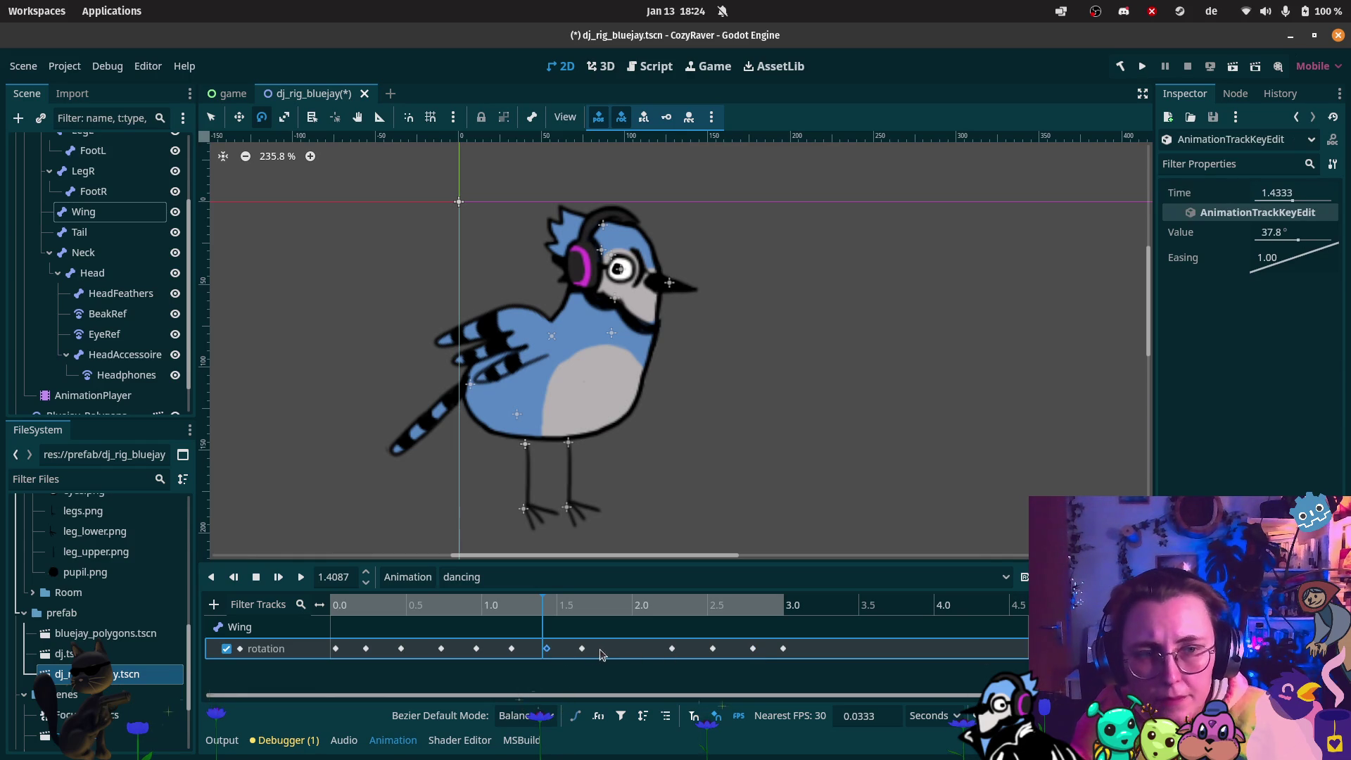
pyautogui.moveTo(549, 609); pyautogui.dragTo(630, 620)
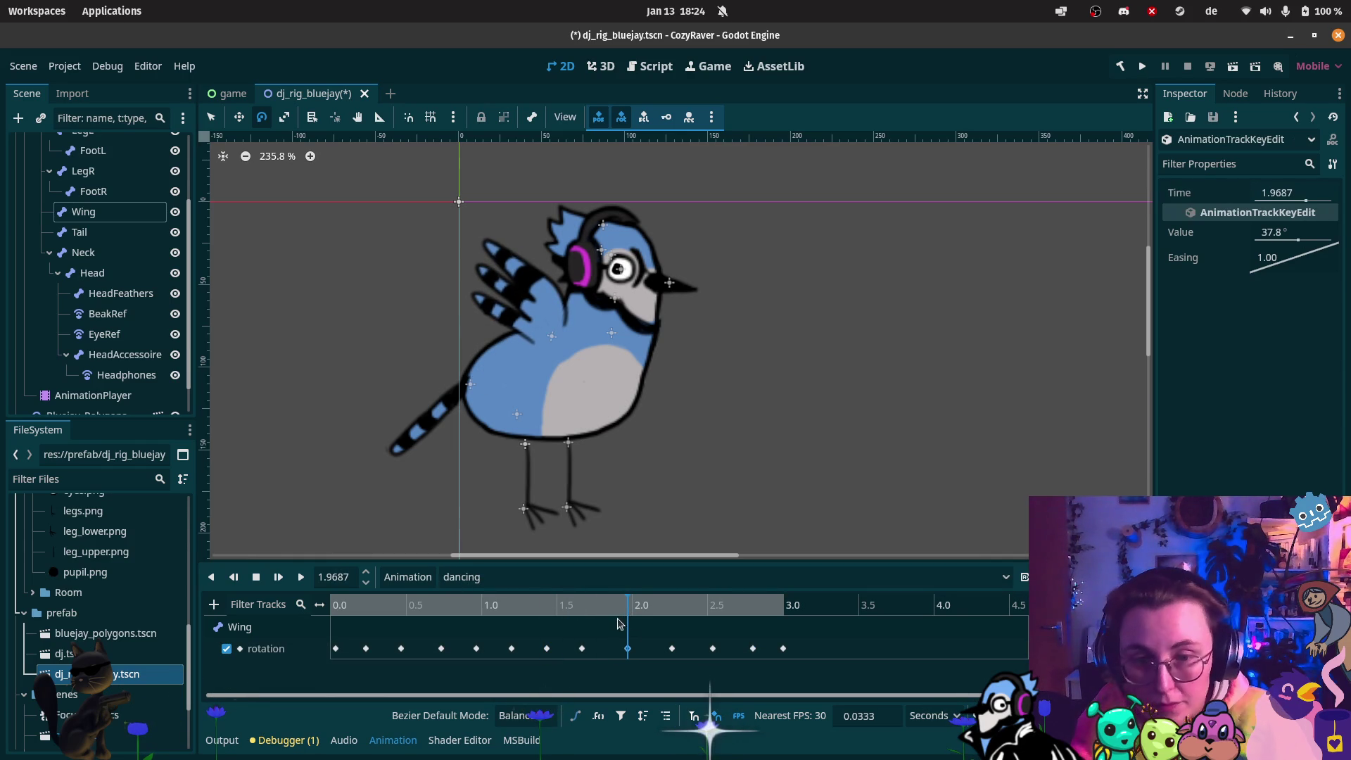
pyautogui.hotkey('ctrl', 'd')
pyautogui.moveTo(618, 652); pyautogui.dragTo(656, 657)
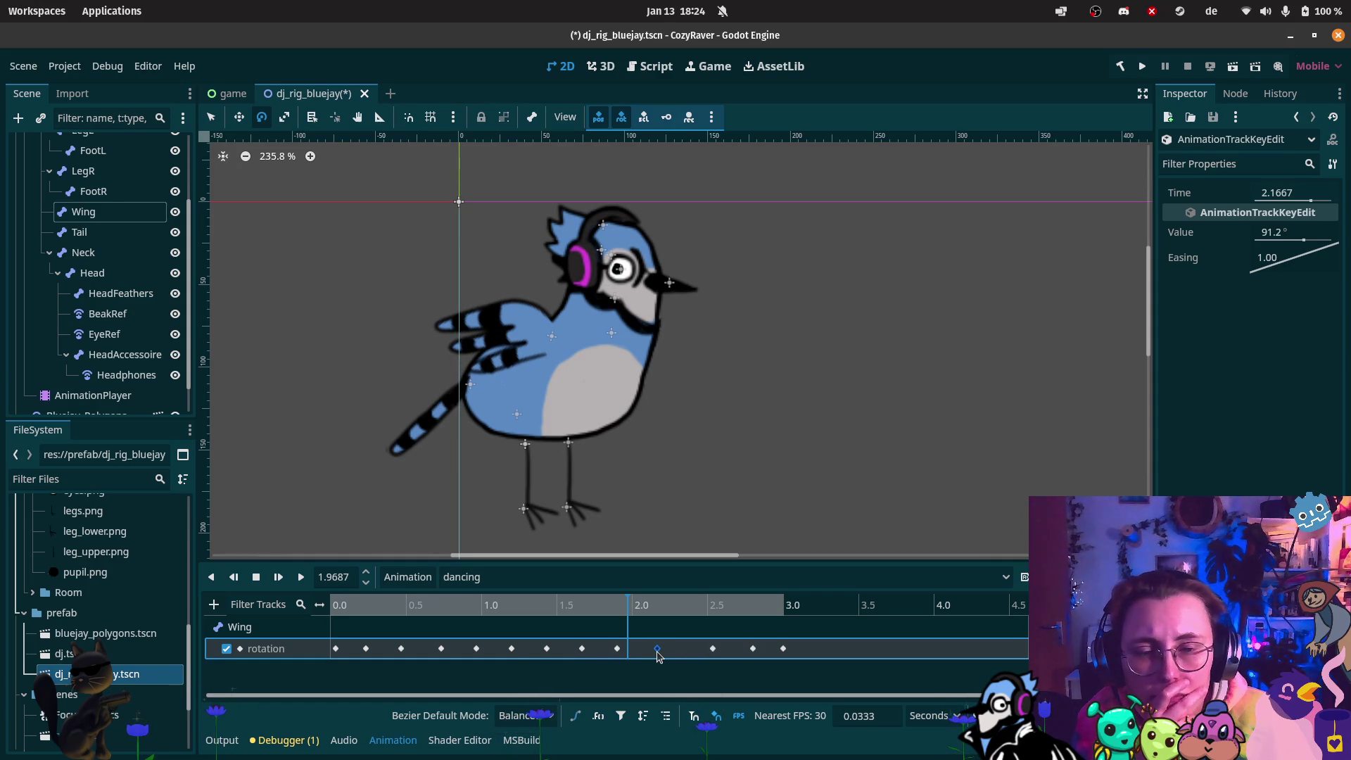
# Paste another 37.8° Wing key and move it to 2.3667 s
pyautogui.click(546, 648)
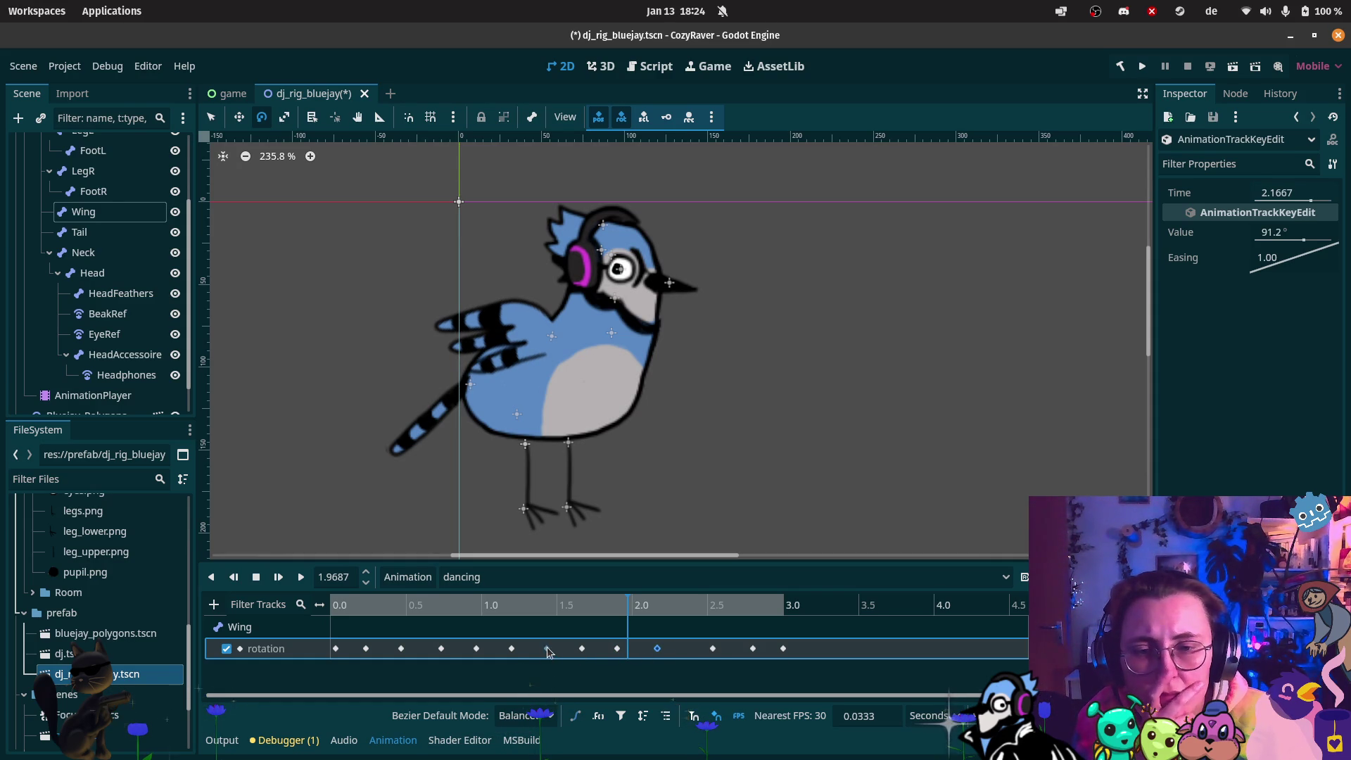
pyautogui.click(617, 648)
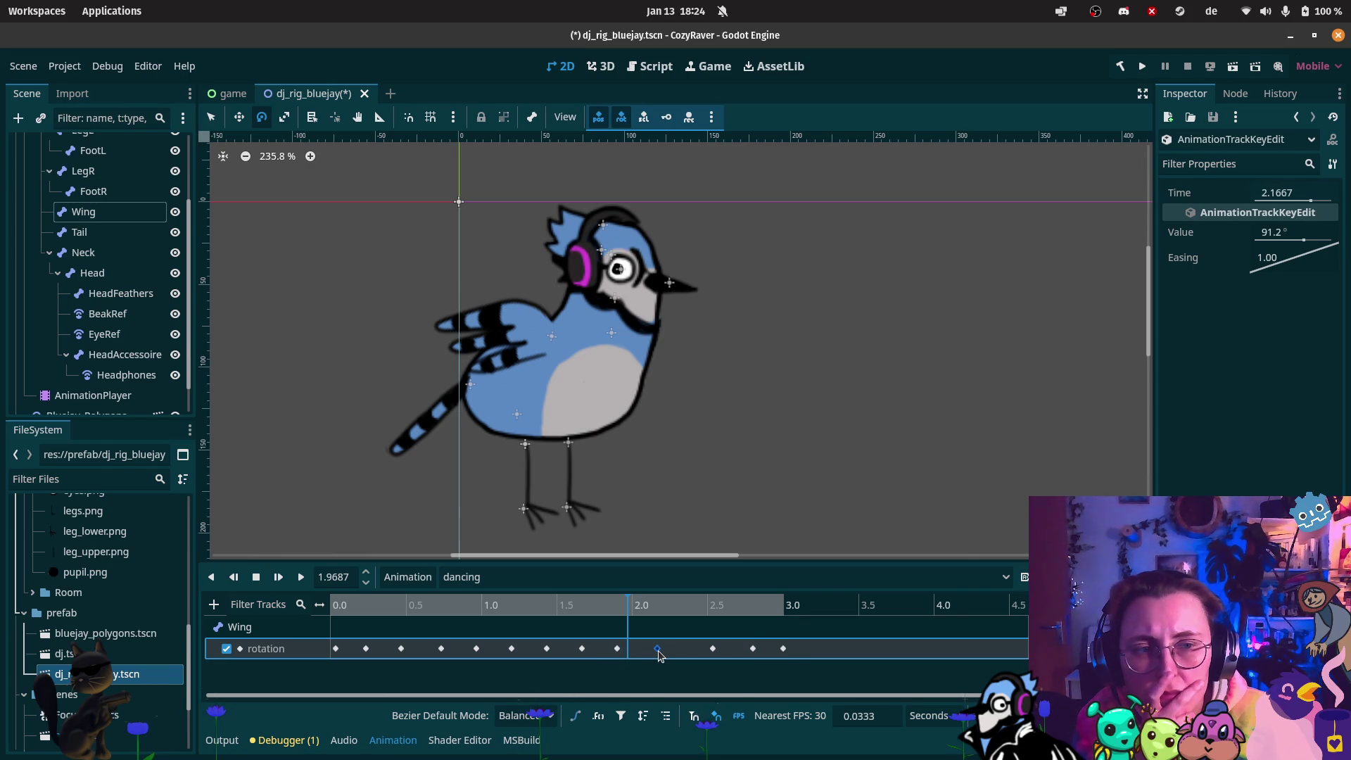
pyautogui.hotkey('ctrl', 'v')
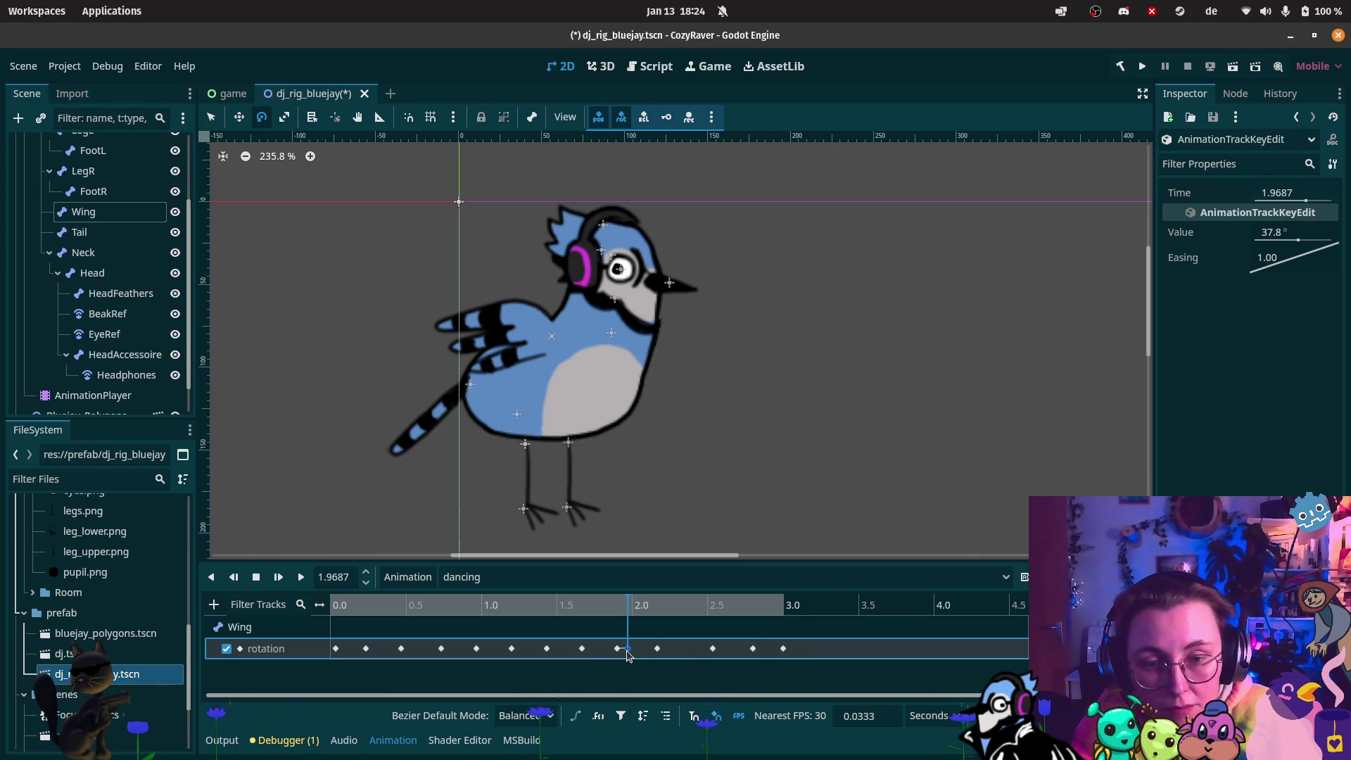
pyautogui.moveTo(692, 649); pyautogui.dragTo(687, 649)
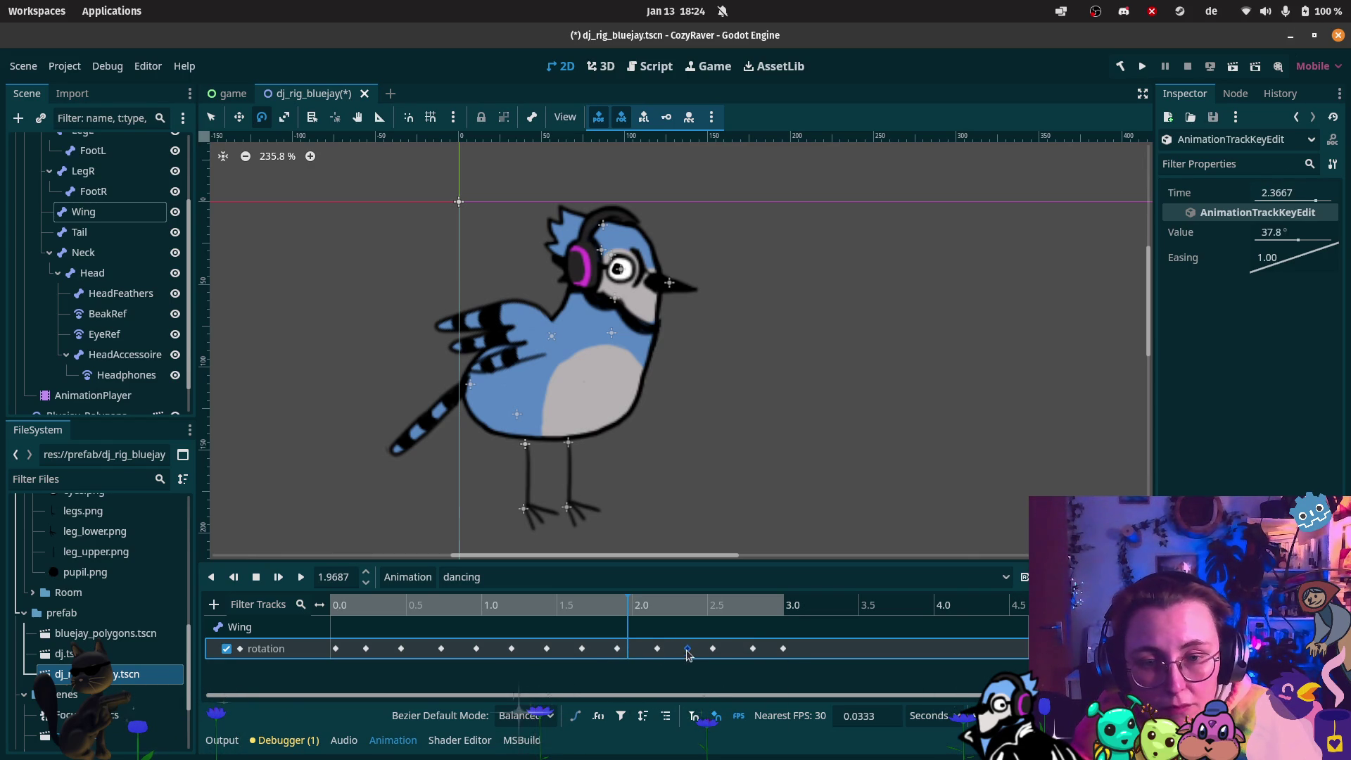
# Check the 112.2° and 91.2° keys and select the last Wing key at 2.8 s for editing
pyautogui.click(718, 649)
pyautogui.click(657, 649)
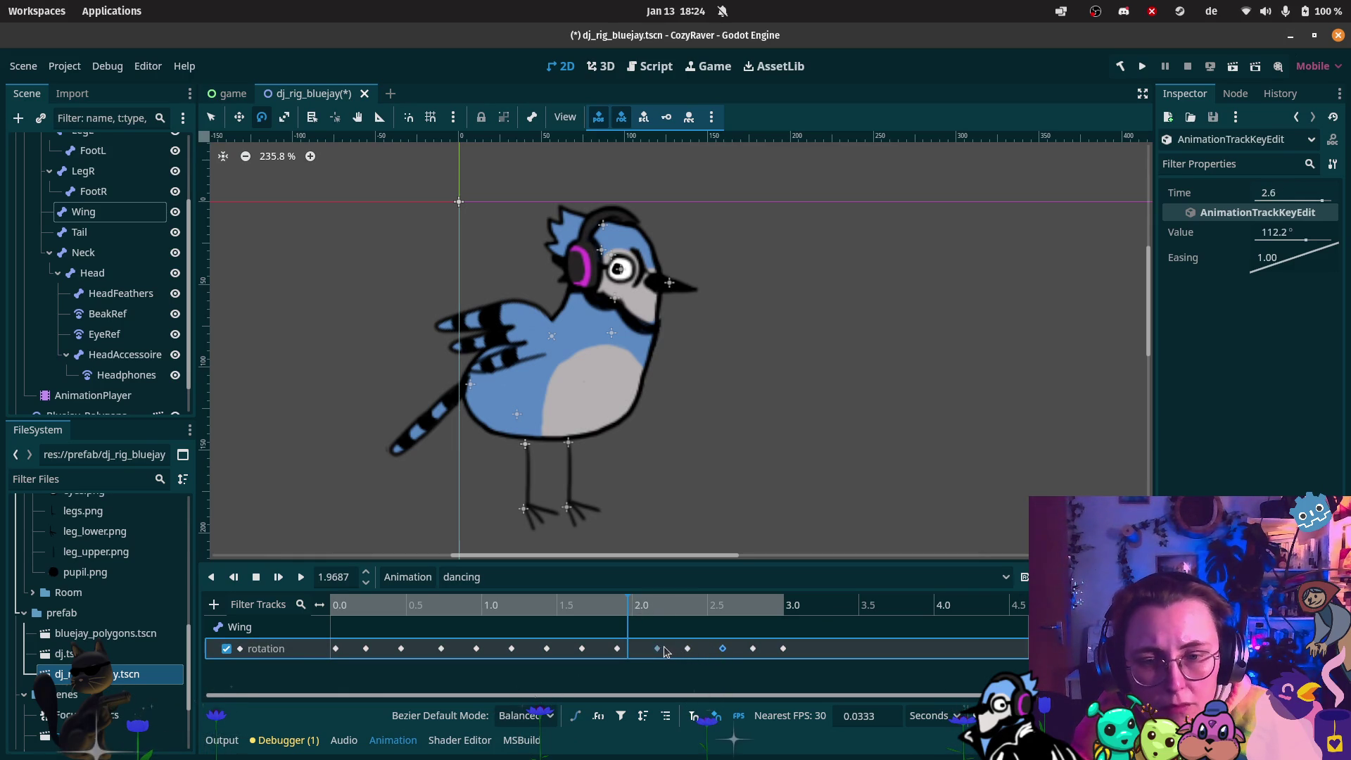
pyautogui.click(722, 649)
pyautogui.click(751, 648)
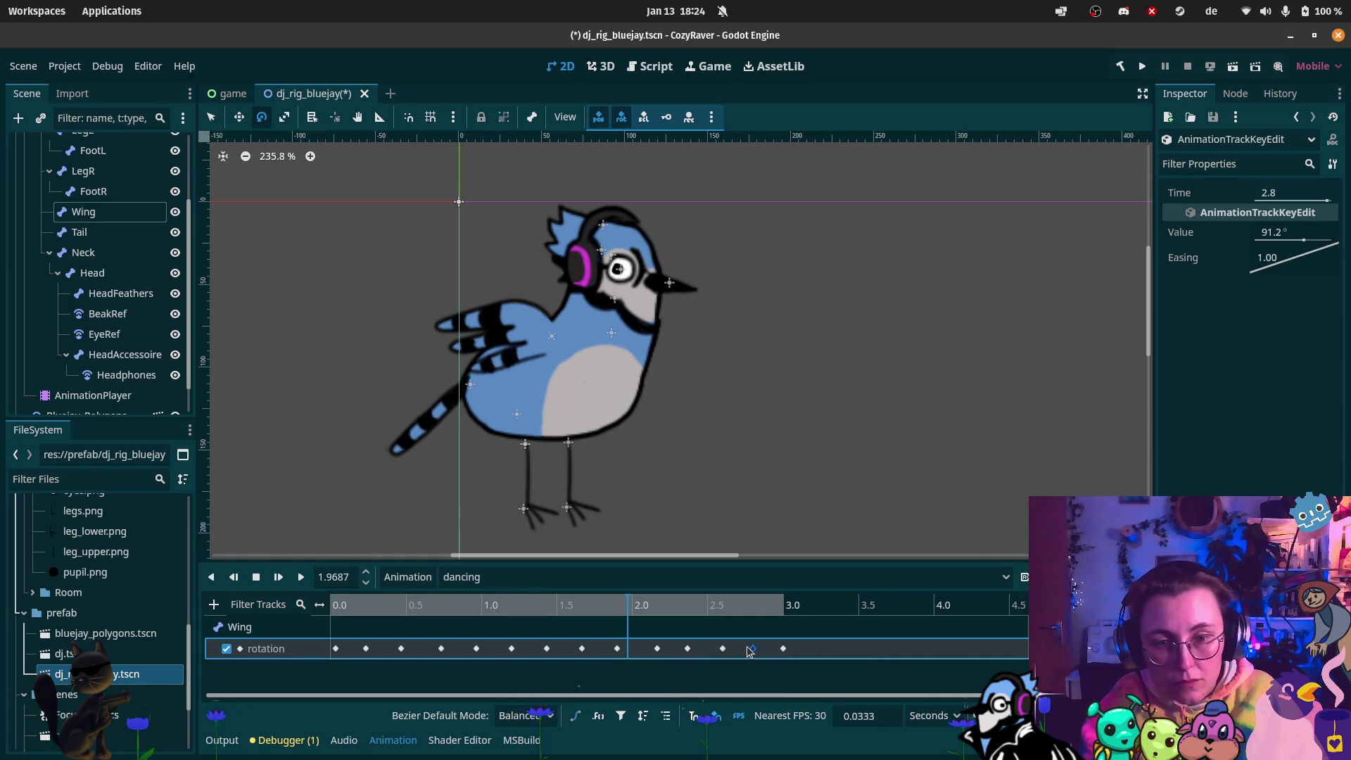
pyautogui.click(1286, 234)
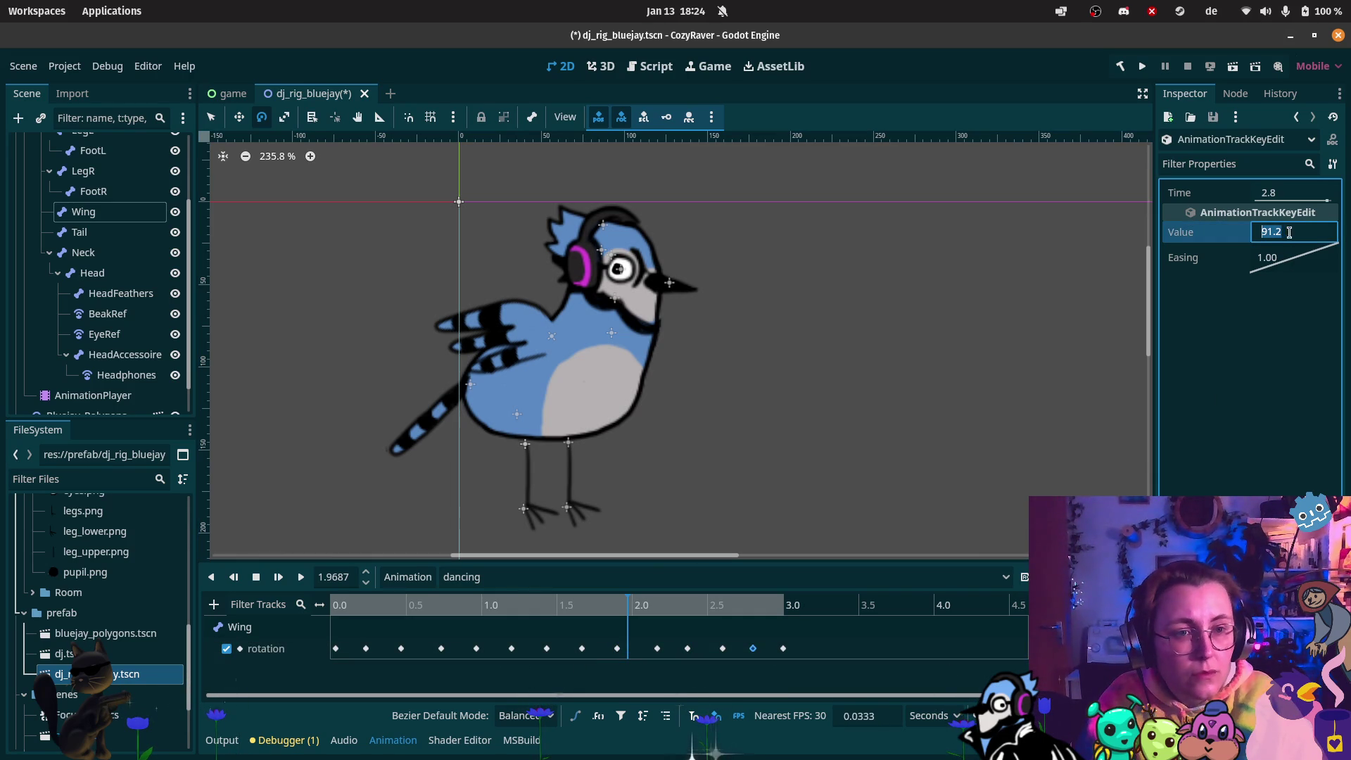
# Give the 2.8 s Wing key 38.4° with easing reset to 1.00, then play the dancing animation
pyautogui.click(753, 648)
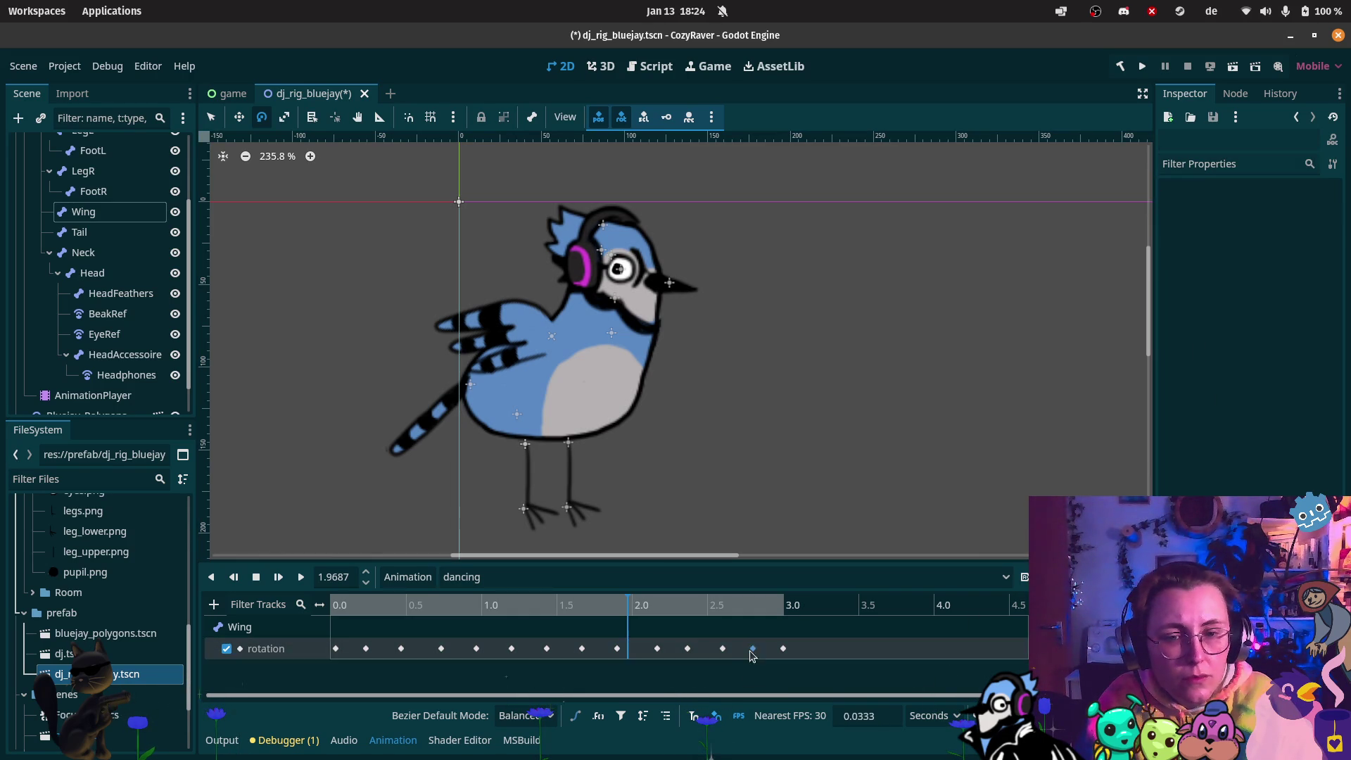
pyautogui.moveTo(1304, 245)
pyautogui.mouseDown()
pyautogui.moveTo(1300, 263)
pyautogui.moveTo(1297, 245)
pyautogui.mouseUp()
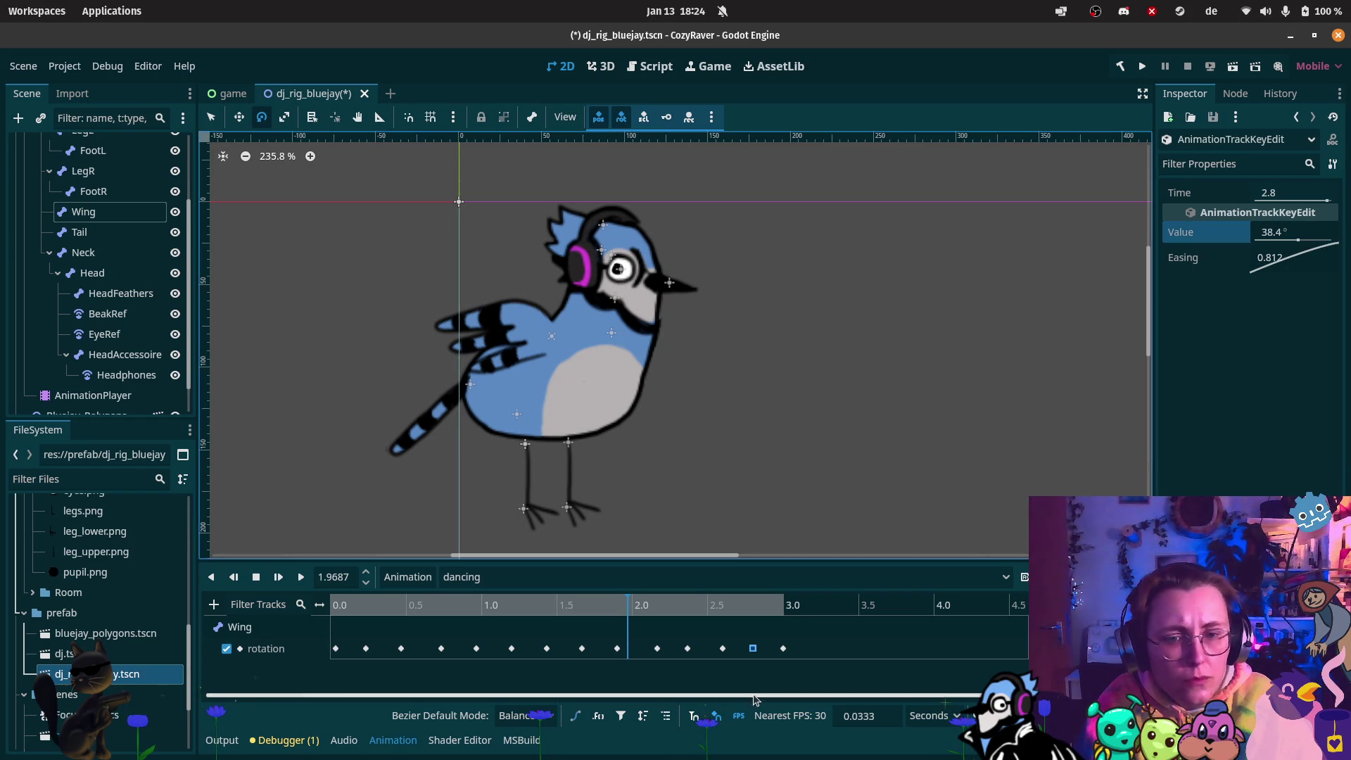
pyautogui.doubleClick(1263, 259)
pyautogui.write('1')
pyautogui.press('Return')
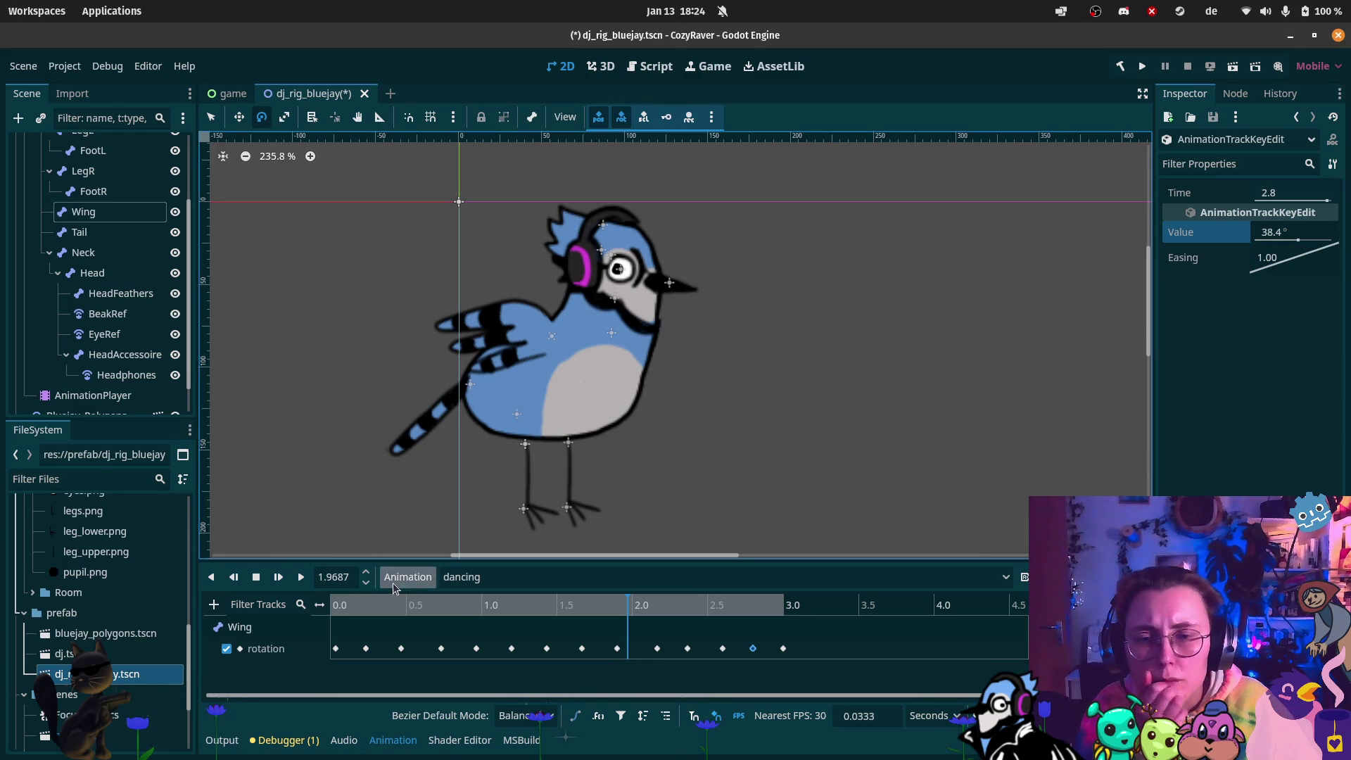
pyautogui.press('d')
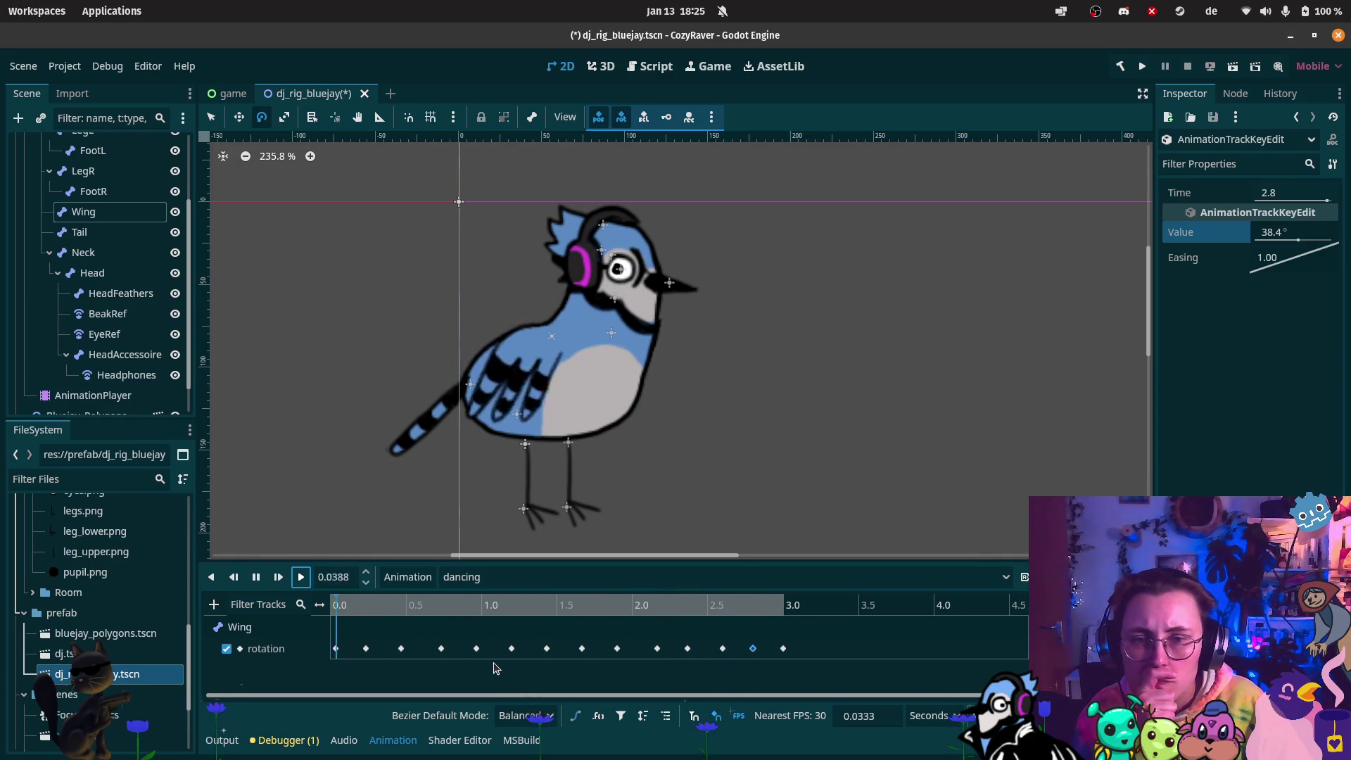
# Pause the preview and set the first Wing rotation key to 37.8°
pyautogui.click(256, 579)
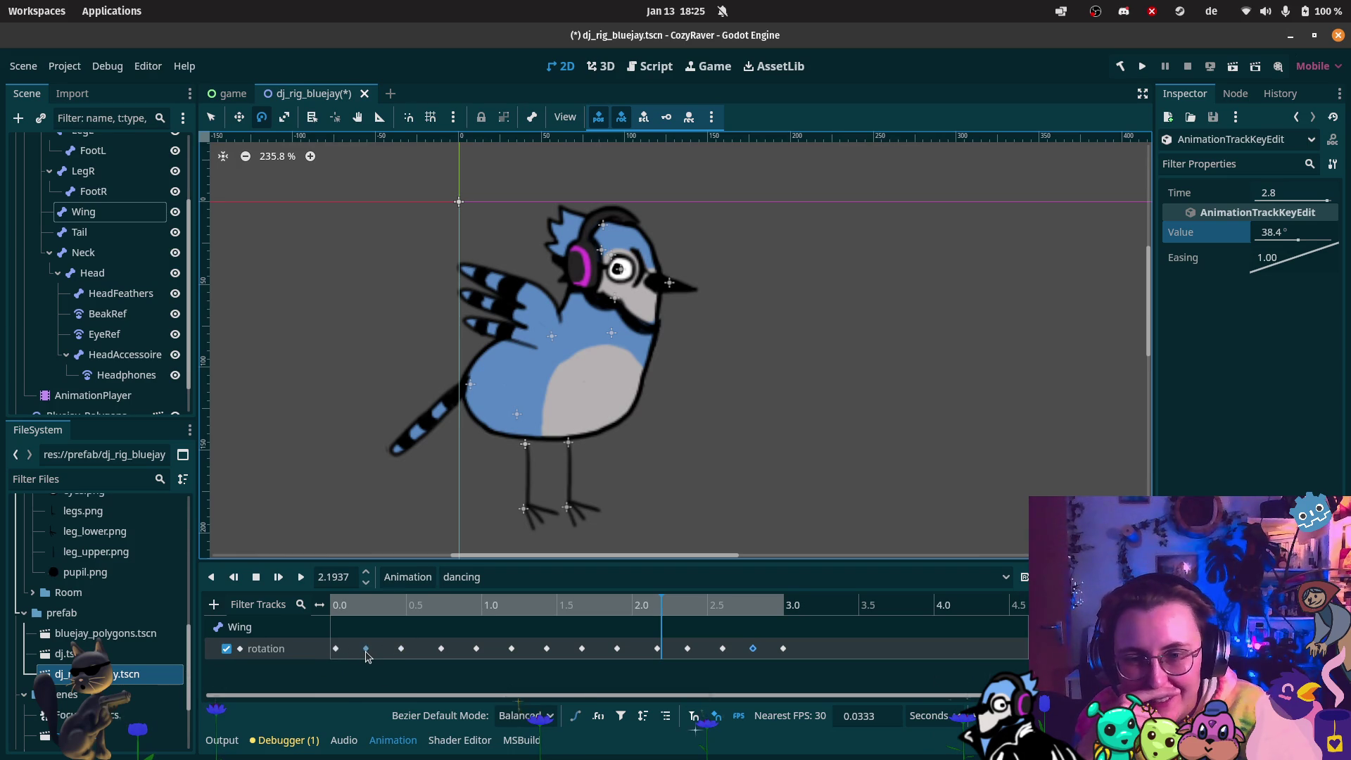
pyautogui.click(366, 649)
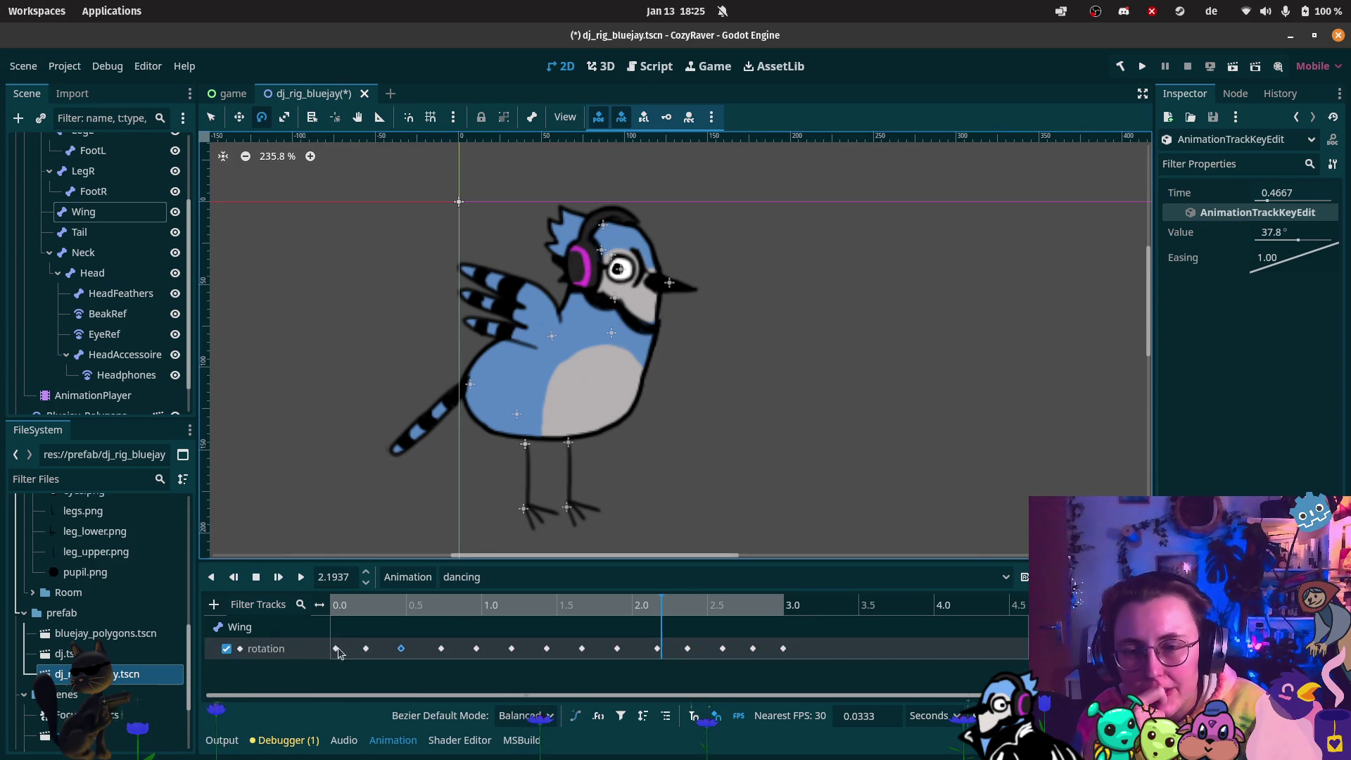
pyautogui.click(1277, 232)
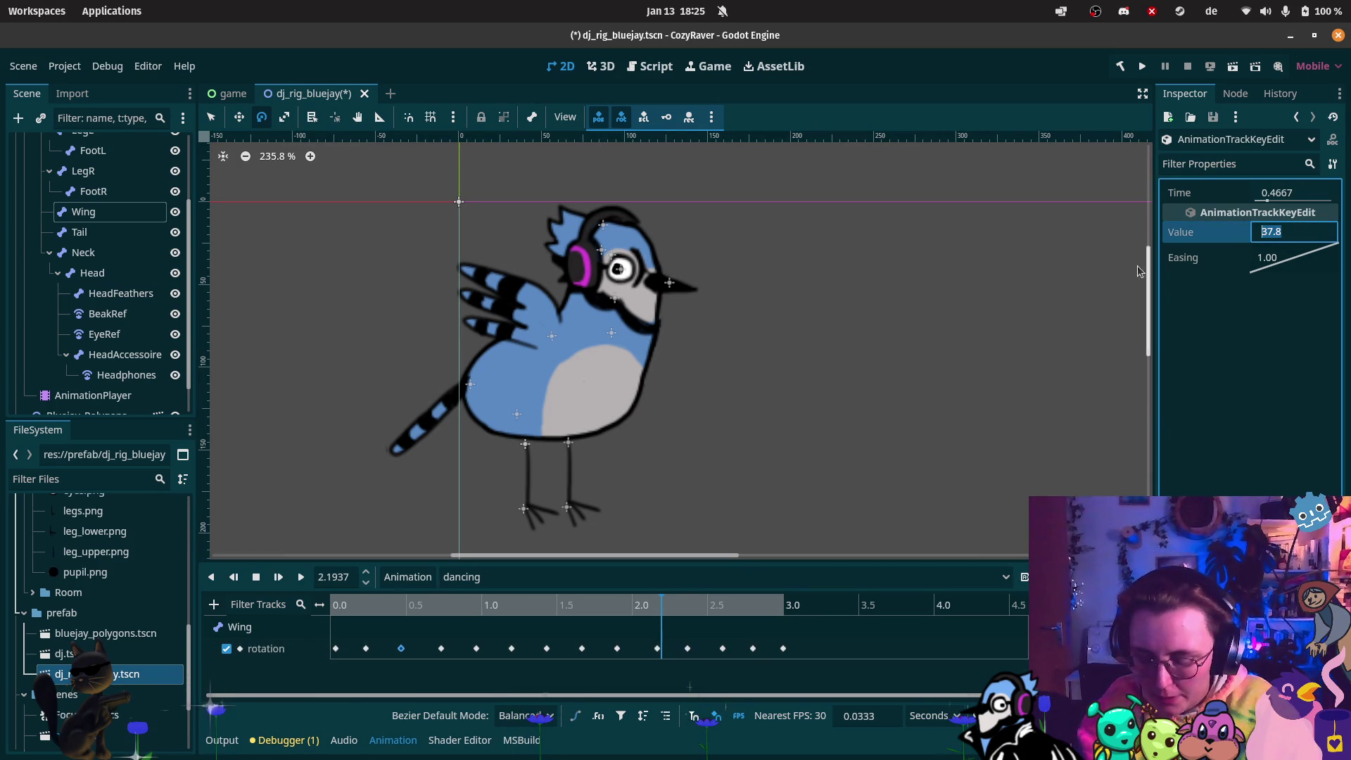
pyautogui.click(336, 648)
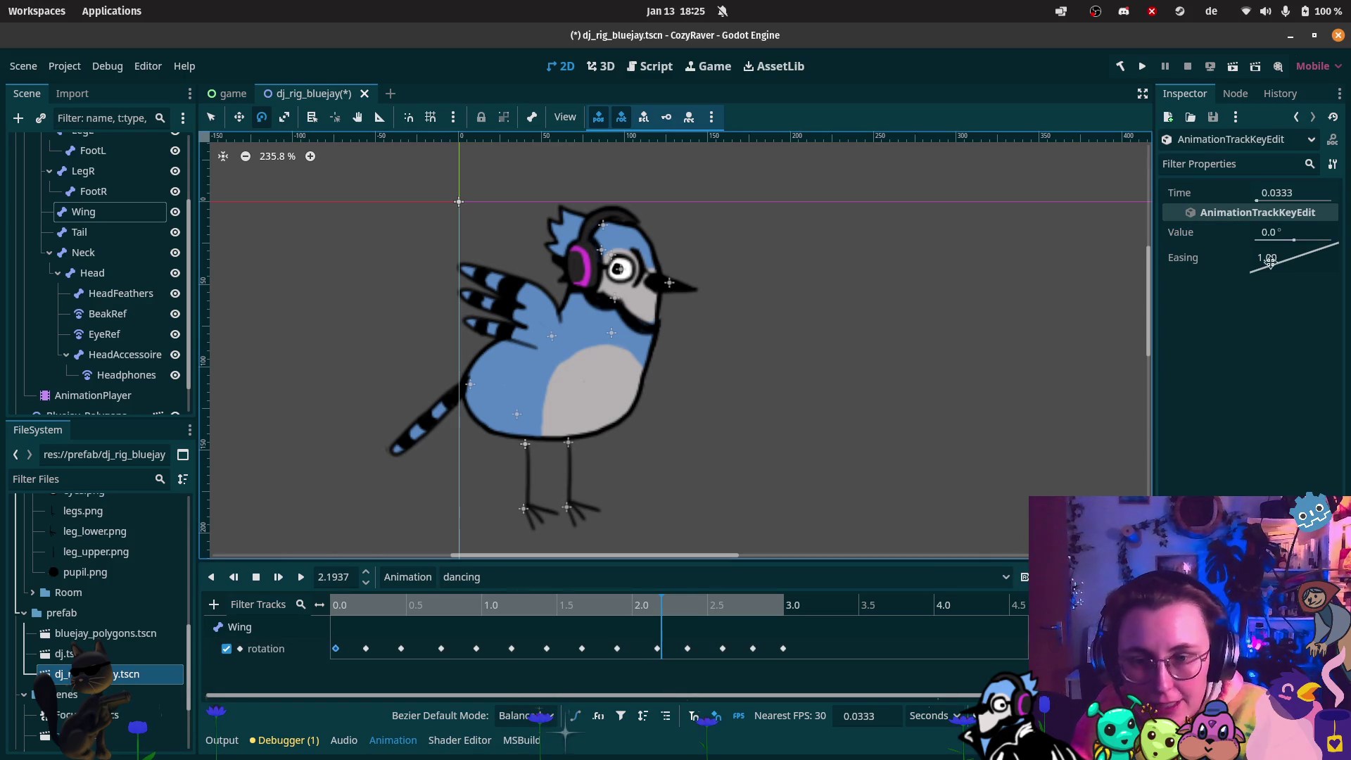
pyautogui.click(1277, 232)
pyautogui.write('37.8')
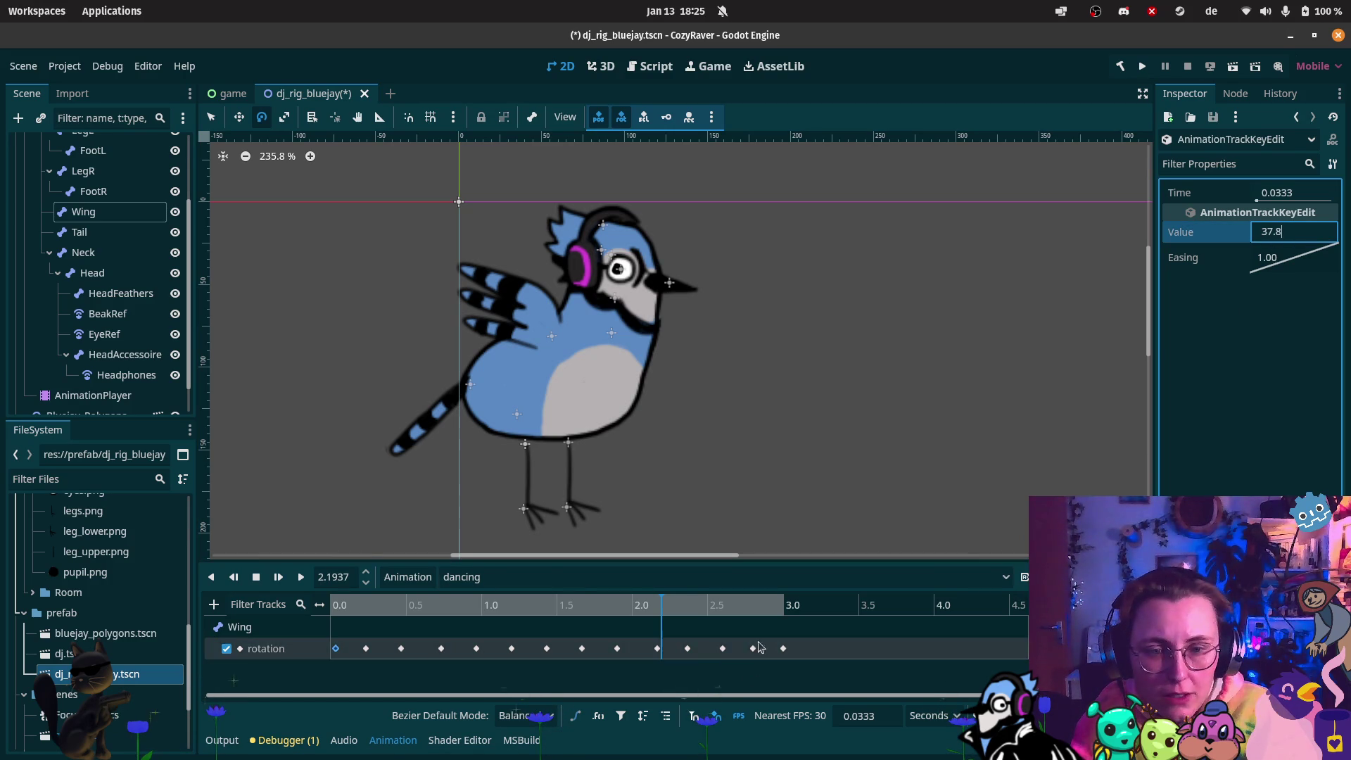
# Set the final 3.0 s Wing rotation key to 90° and play the animation again
pyautogui.click(752, 648)
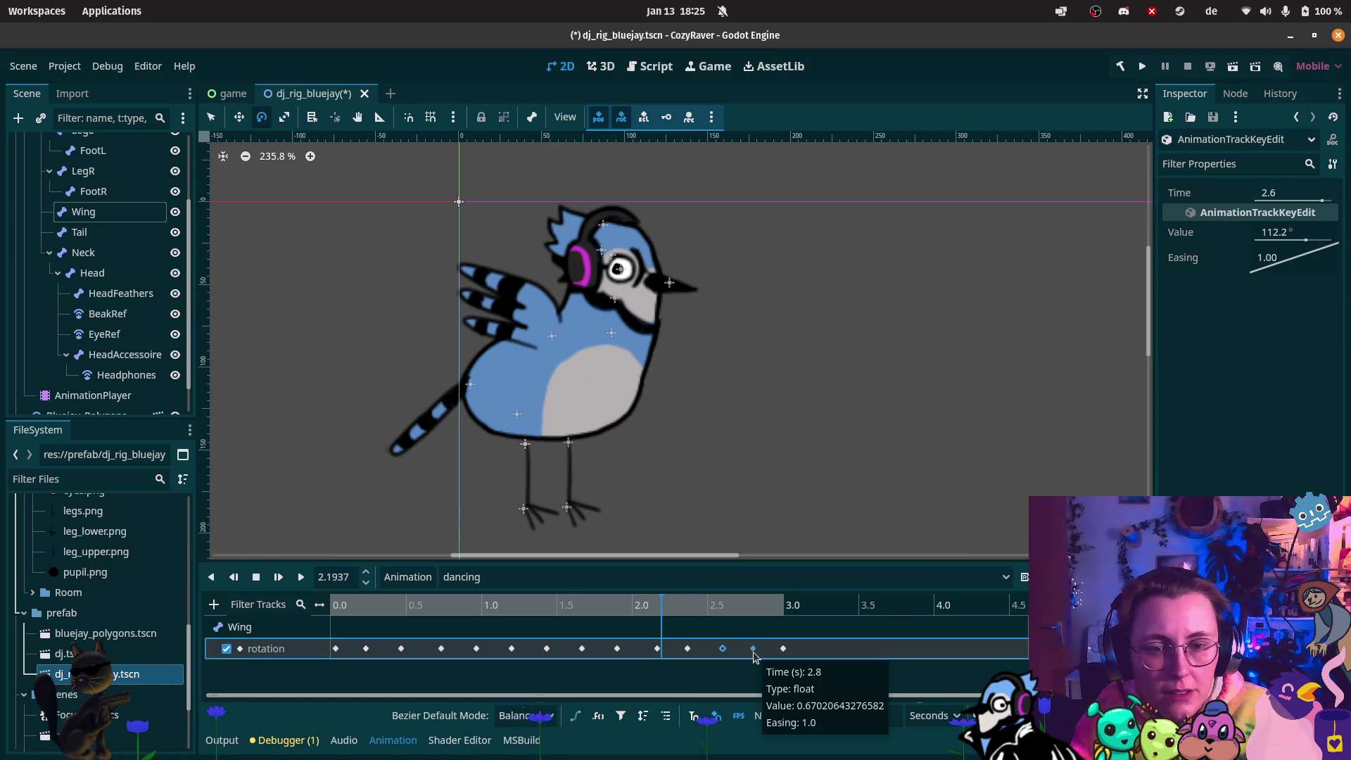
pyautogui.click(783, 648)
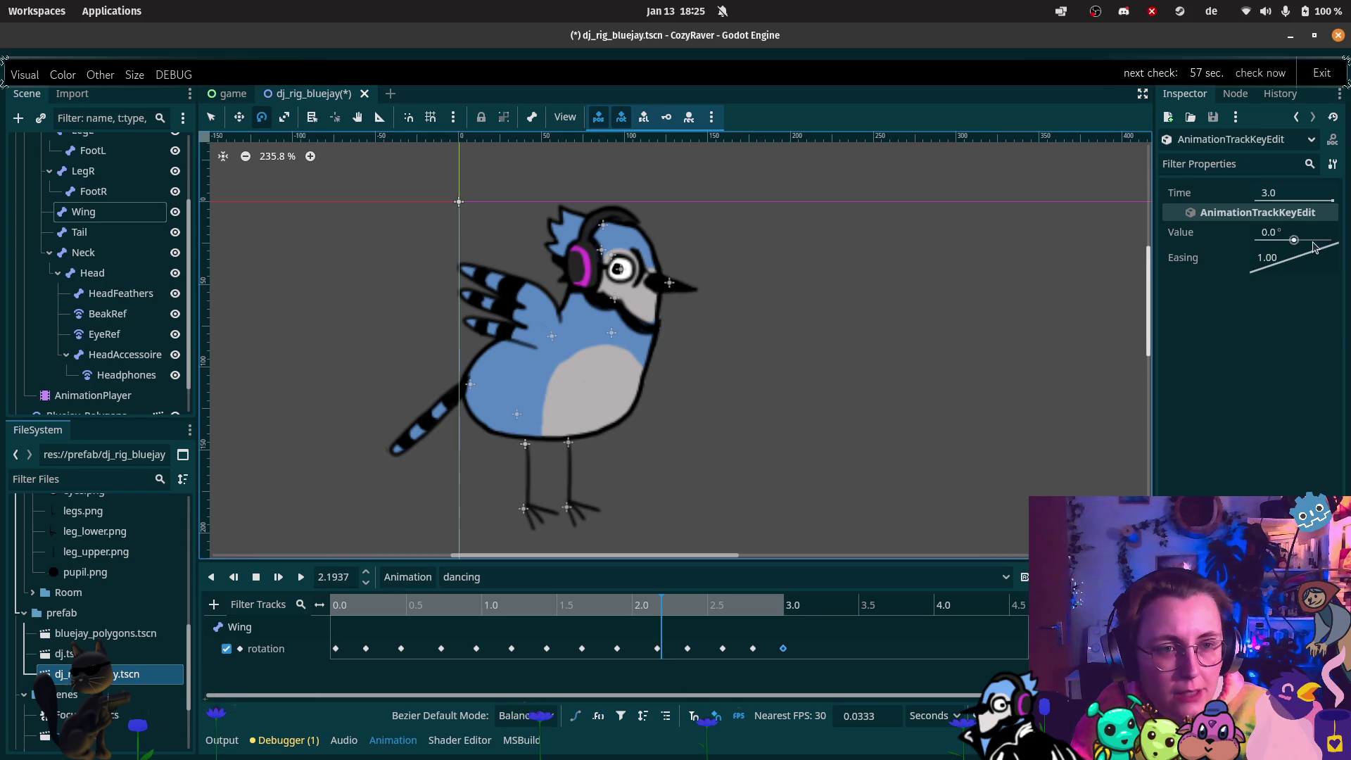
pyautogui.click(1296, 236)
pyautogui.write('90')
pyautogui.press('Return')
pyautogui.click(301, 576)
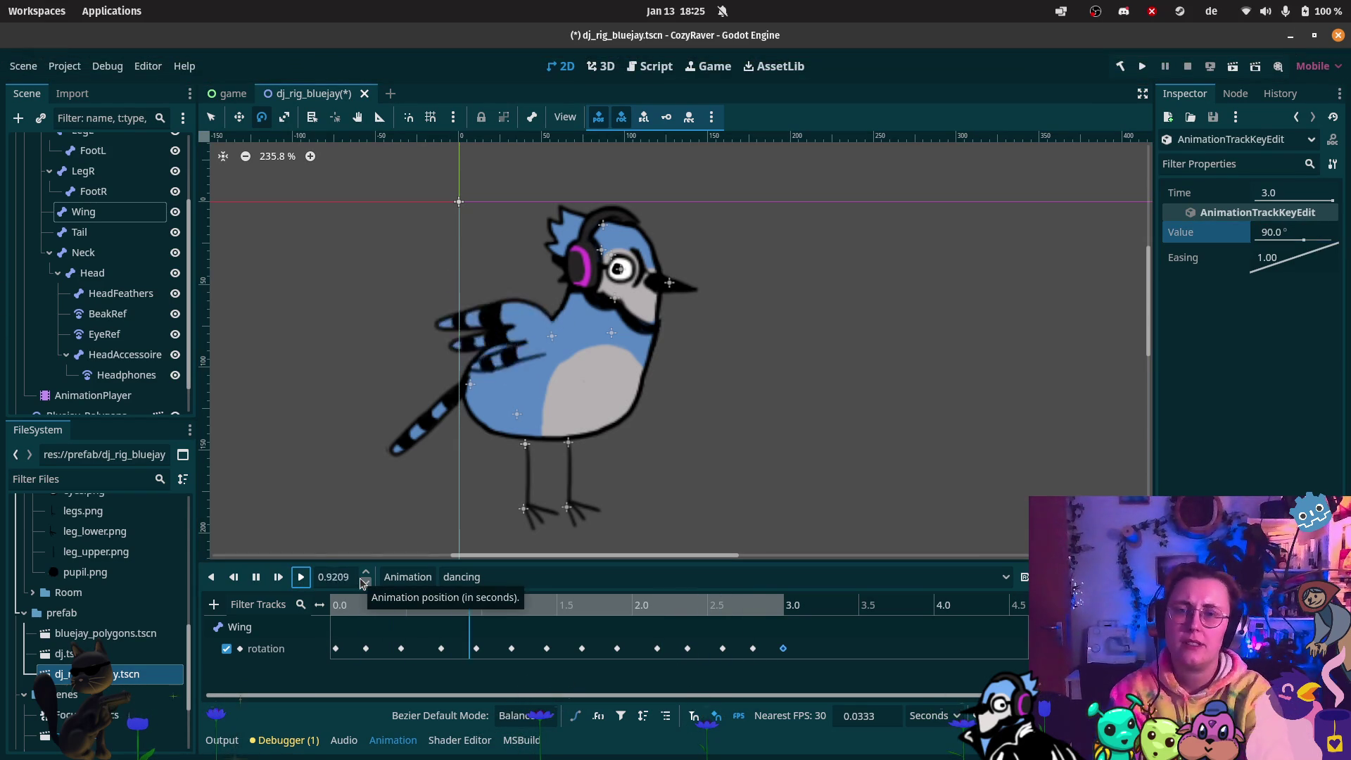
# Change the 3.0 s Wing key from 90° to 37.8° to match the first key, then replay
pyautogui.click(256, 576)
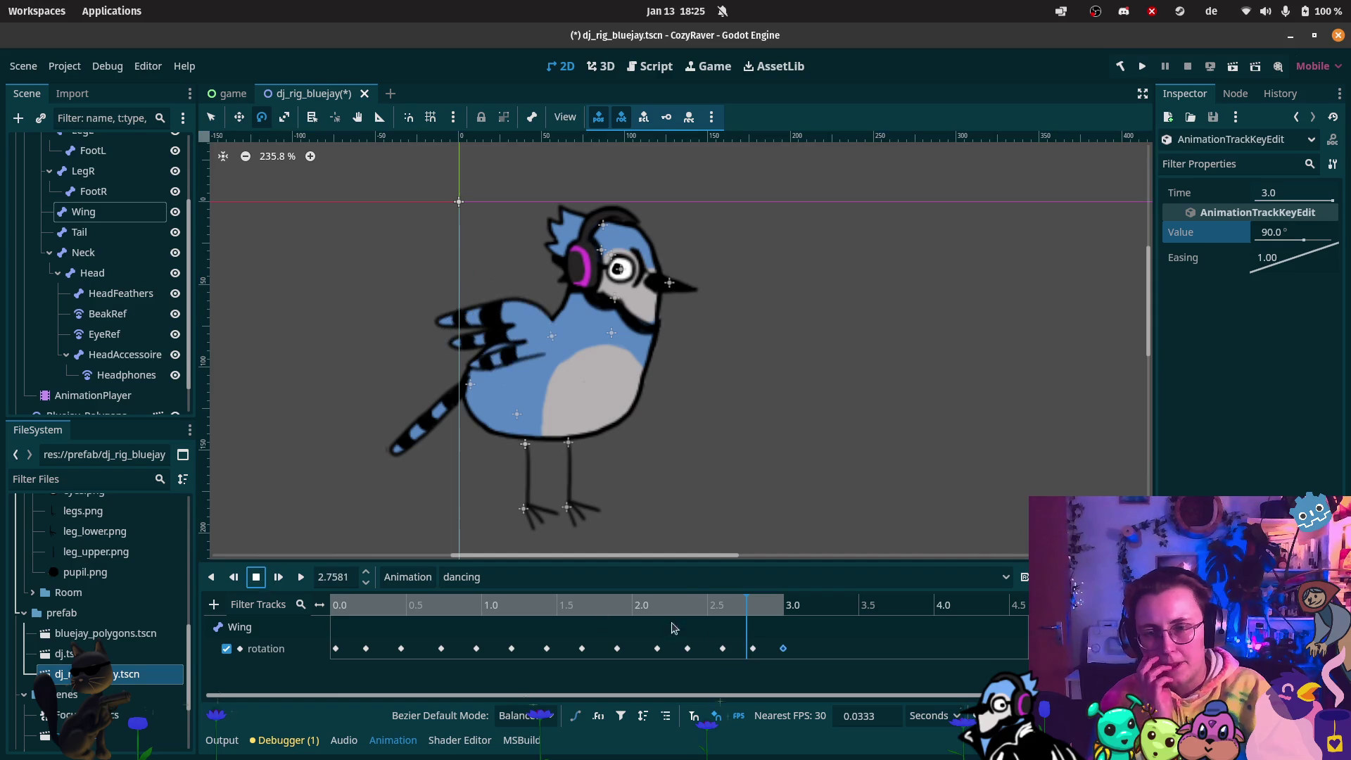
pyautogui.click(335, 649)
pyautogui.click(783, 648)
pyautogui.click(756, 605)
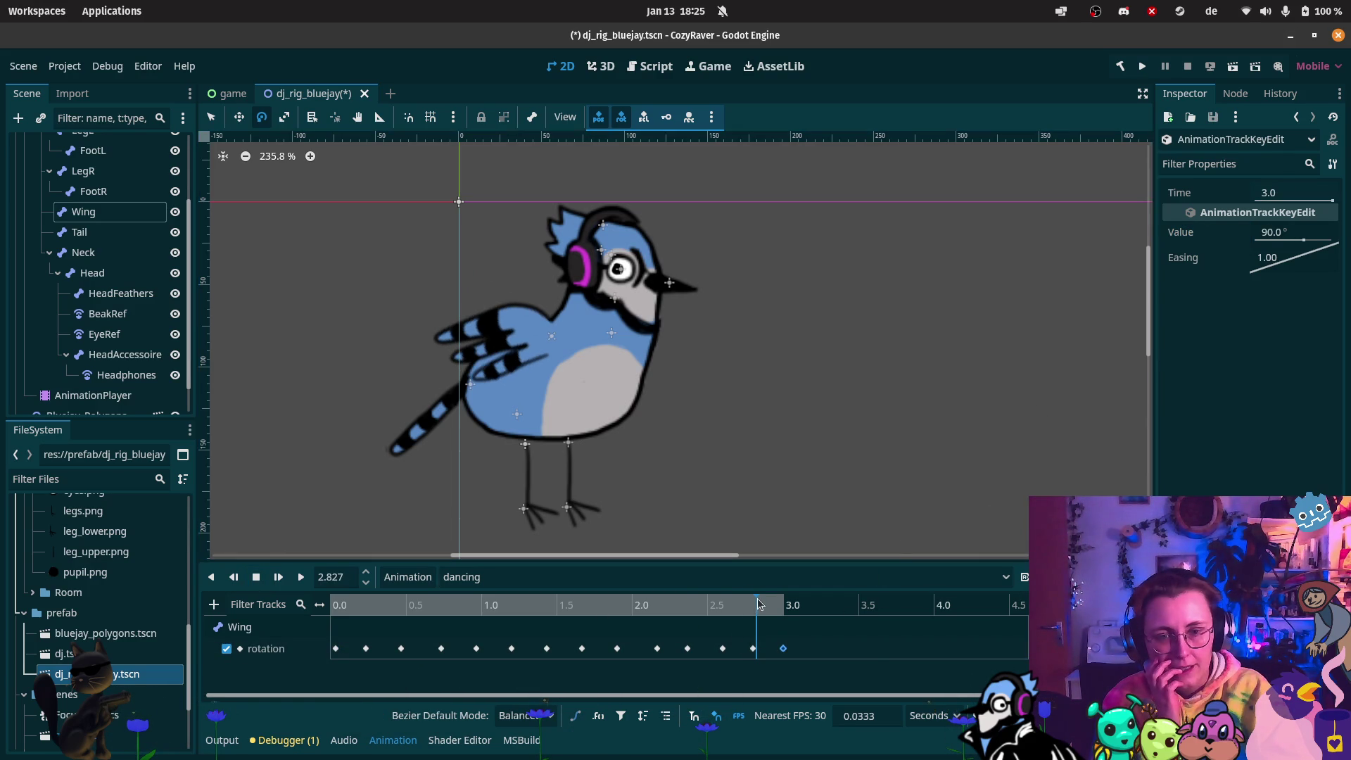
pyautogui.click(784, 648)
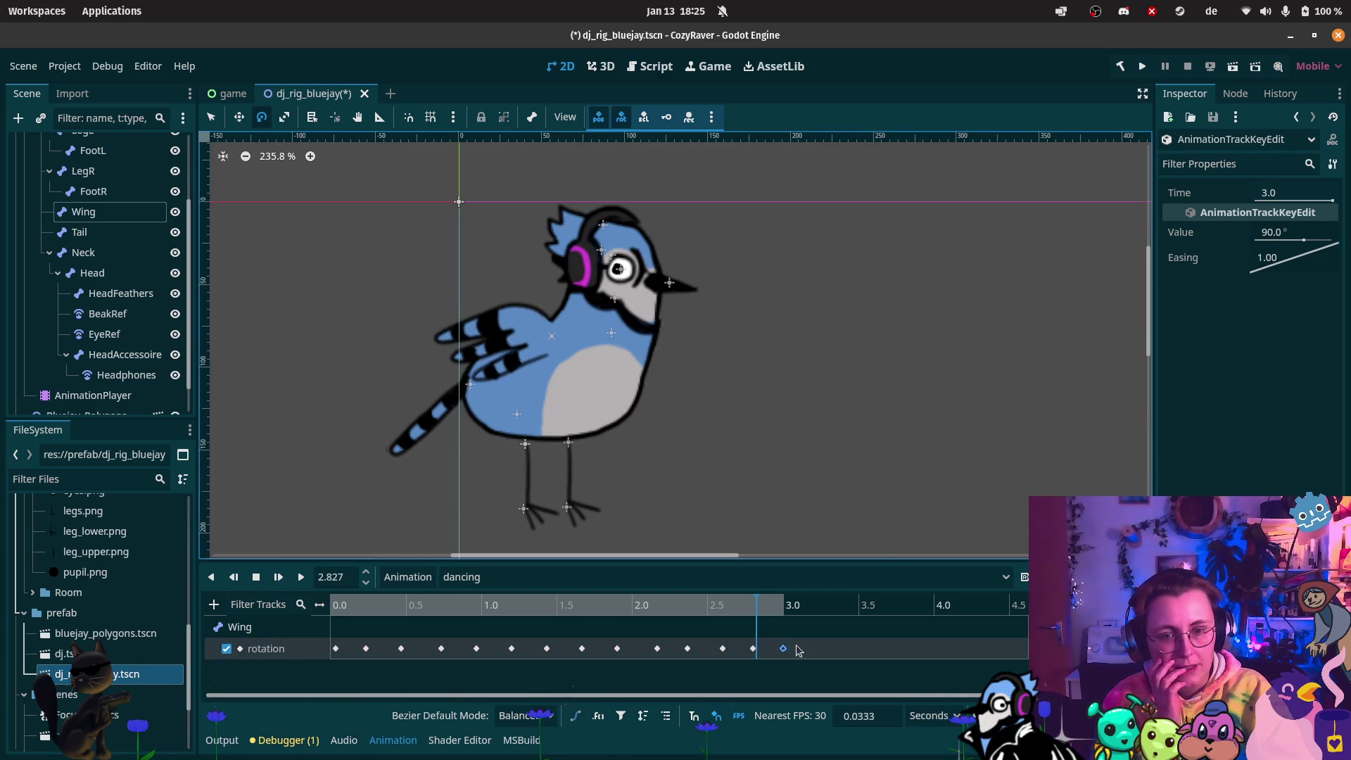
pyautogui.click(1298, 234)
pyautogui.write('37.8')
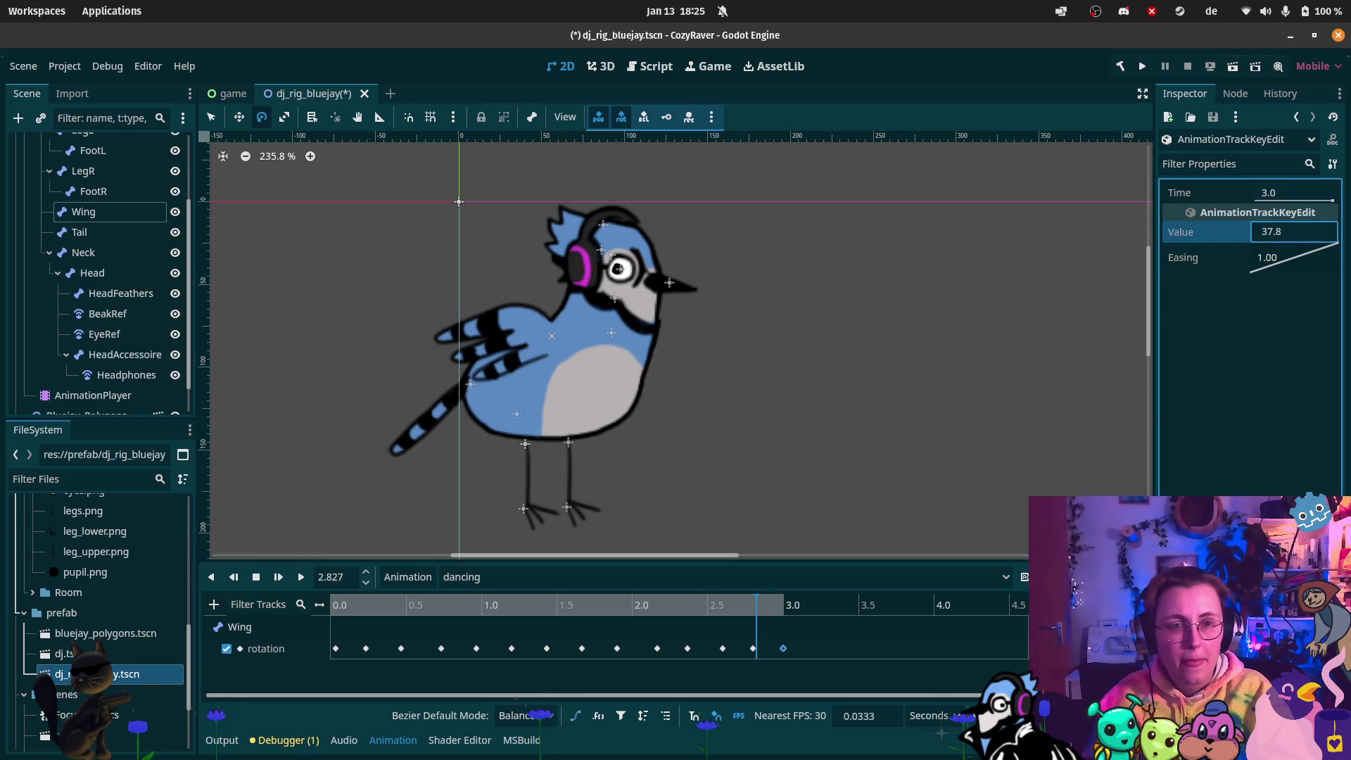
pyautogui.hotkey('ctrl', 's')
pyautogui.click(299, 577)
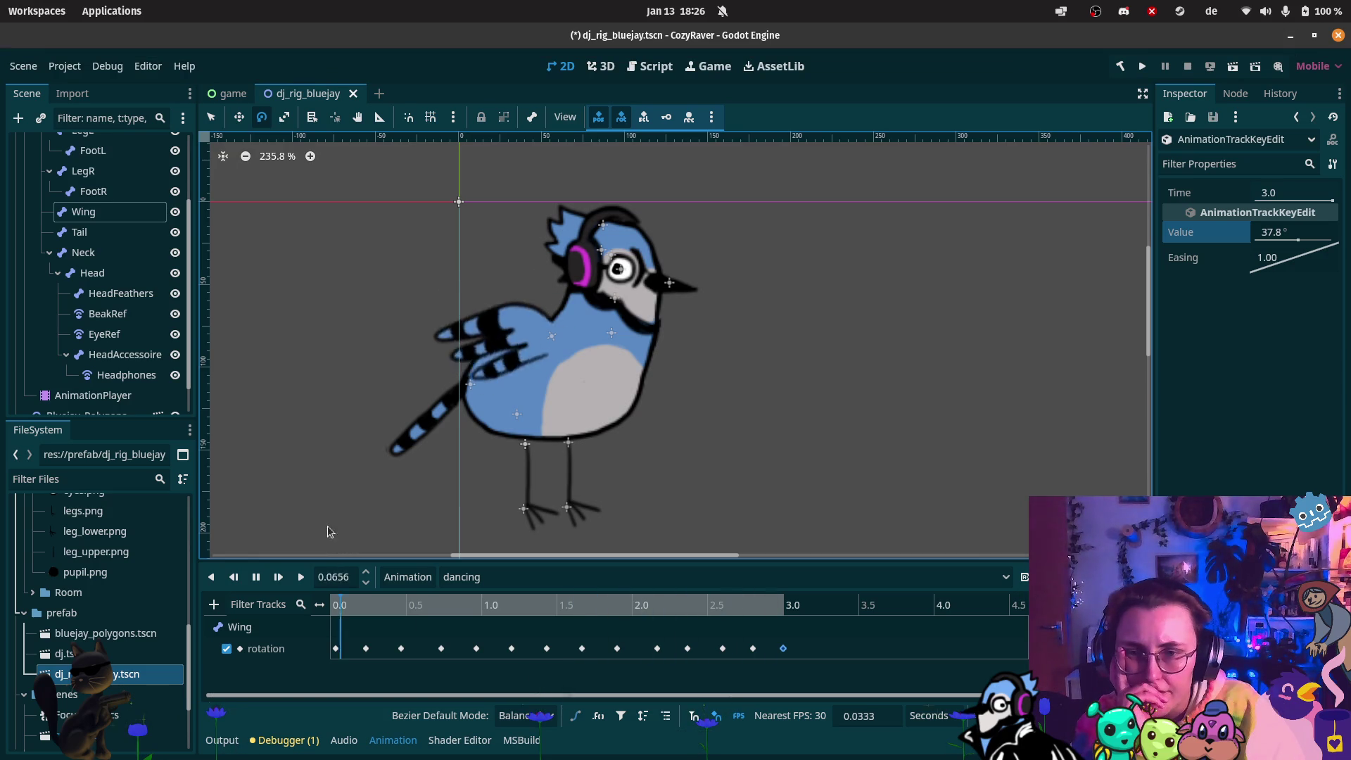
# Stop playback, check the late keys, and shift the 0.7333 s Wing key to 0.6667 s
pyautogui.click(256, 577)
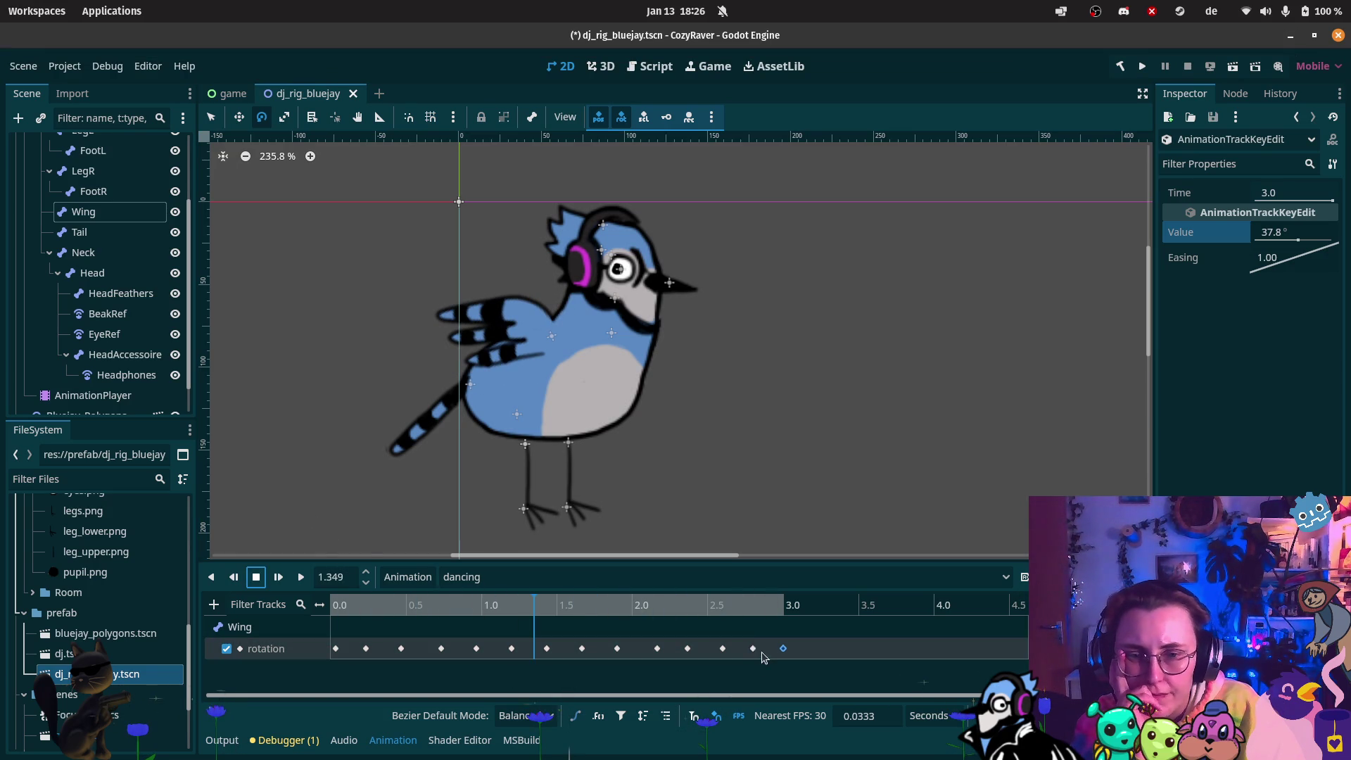
pyautogui.click(754, 649)
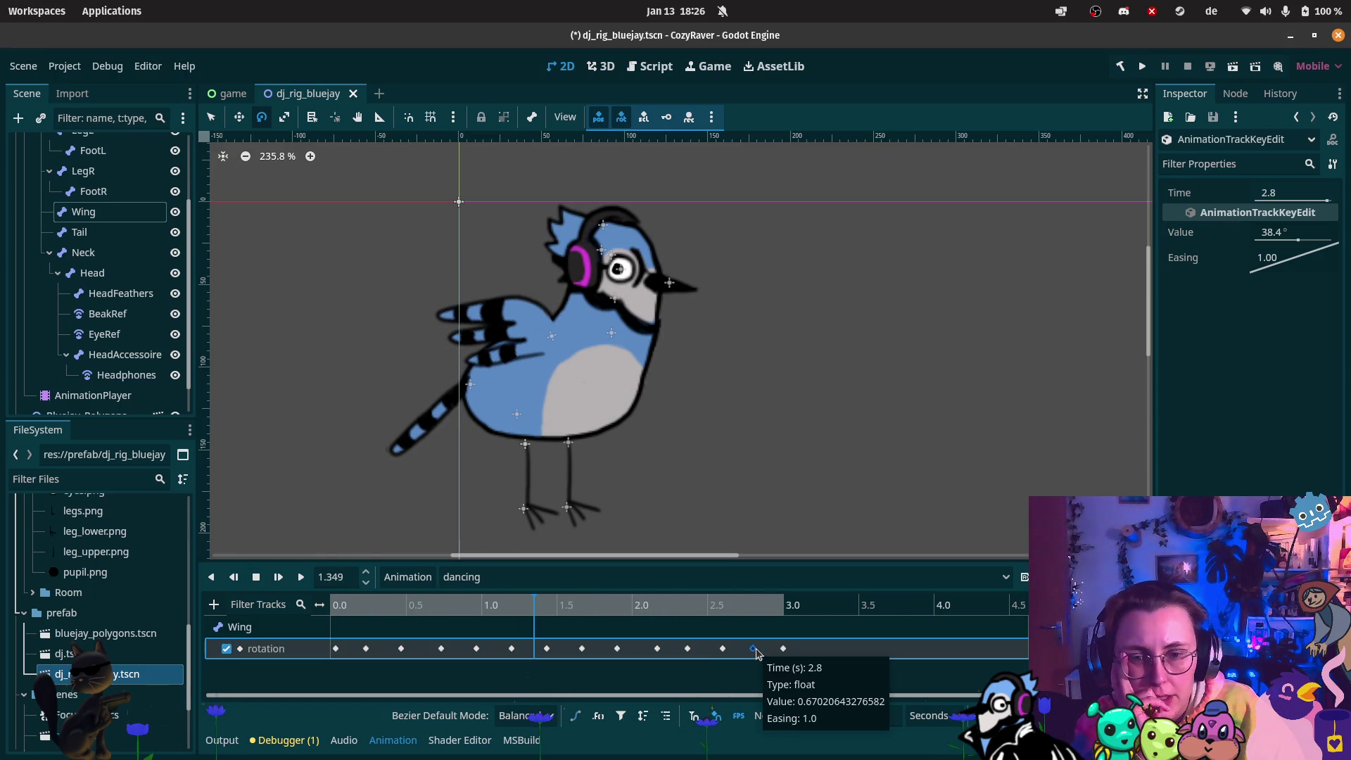
pyautogui.click(723, 648)
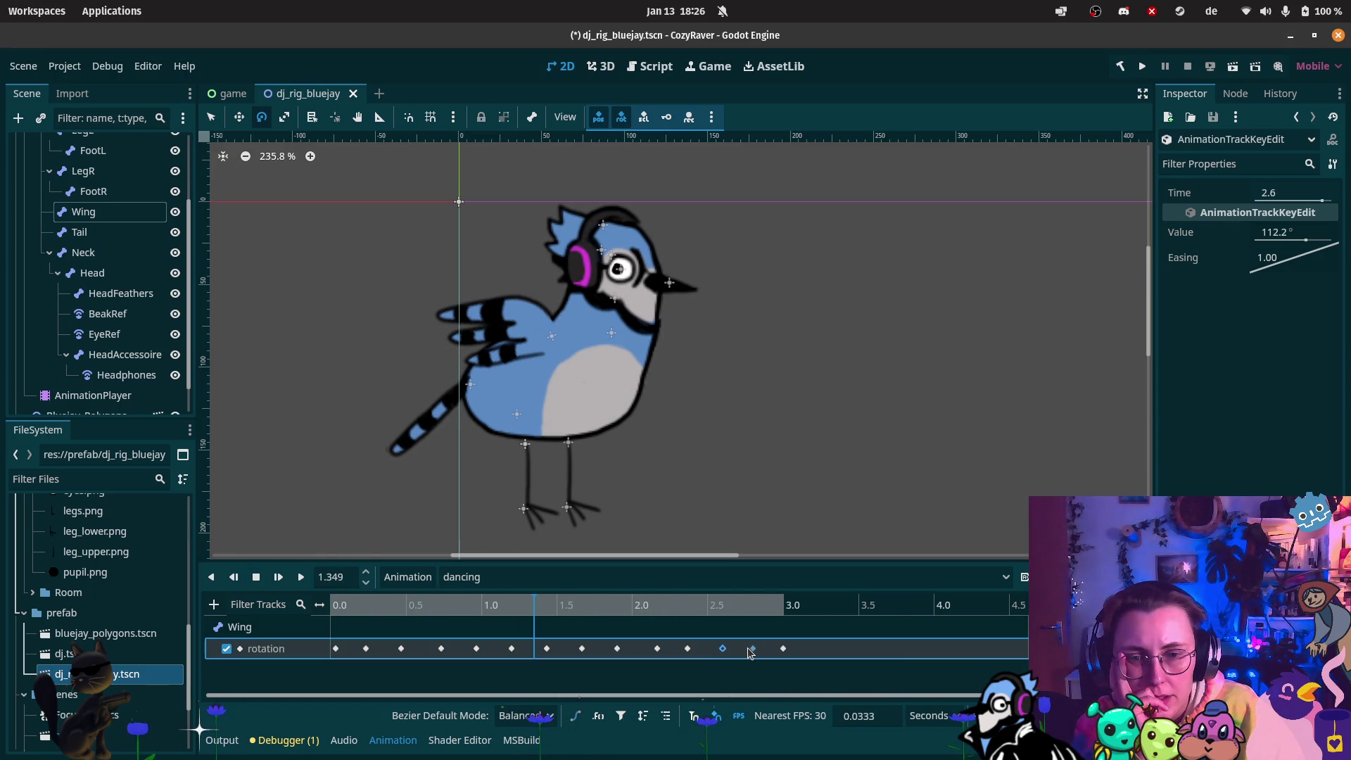
pyautogui.click(690, 650)
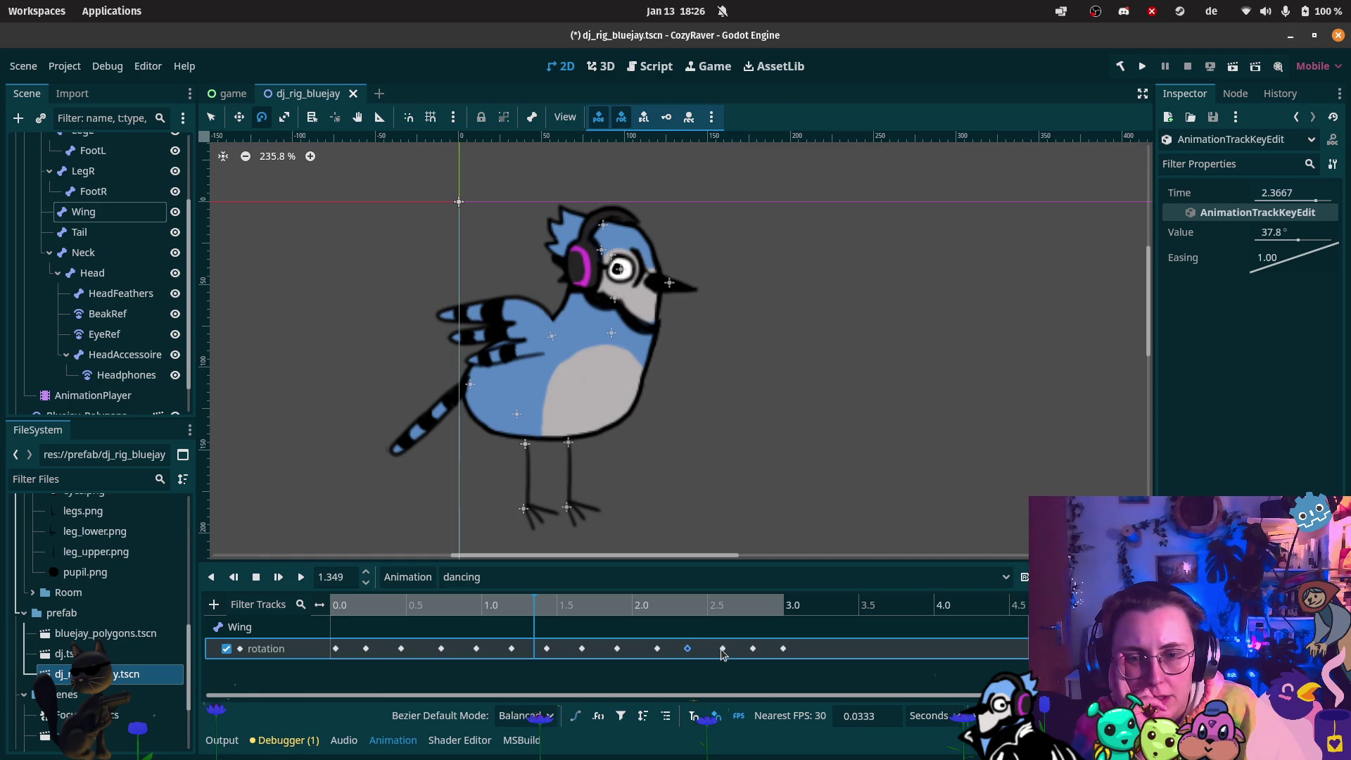
pyautogui.click(436, 648)
pyautogui.moveTo(434, 657); pyautogui.dragTo(433, 656)
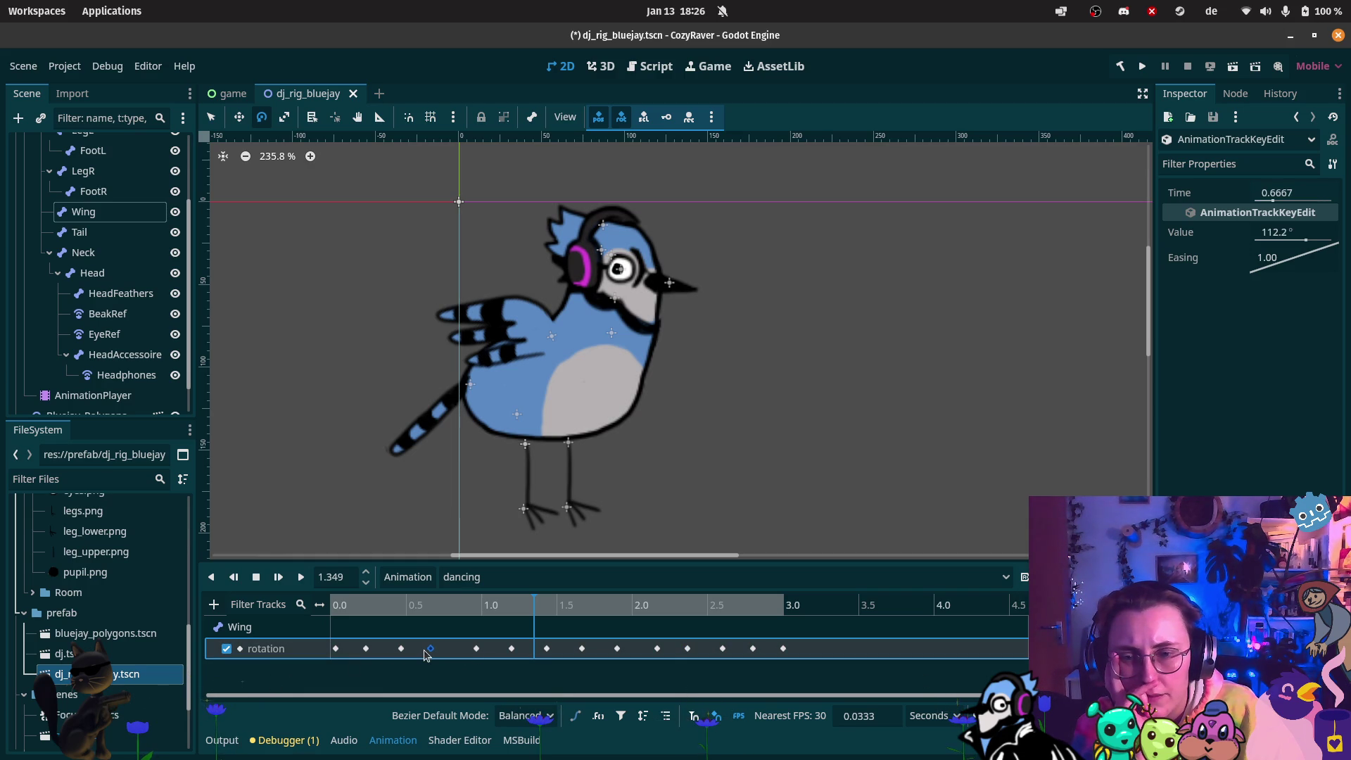
# Nudge the 1.43 s, 1.9 s and following Wing keys earlier, the last to 2.0667 s
pyautogui.click(475, 649)
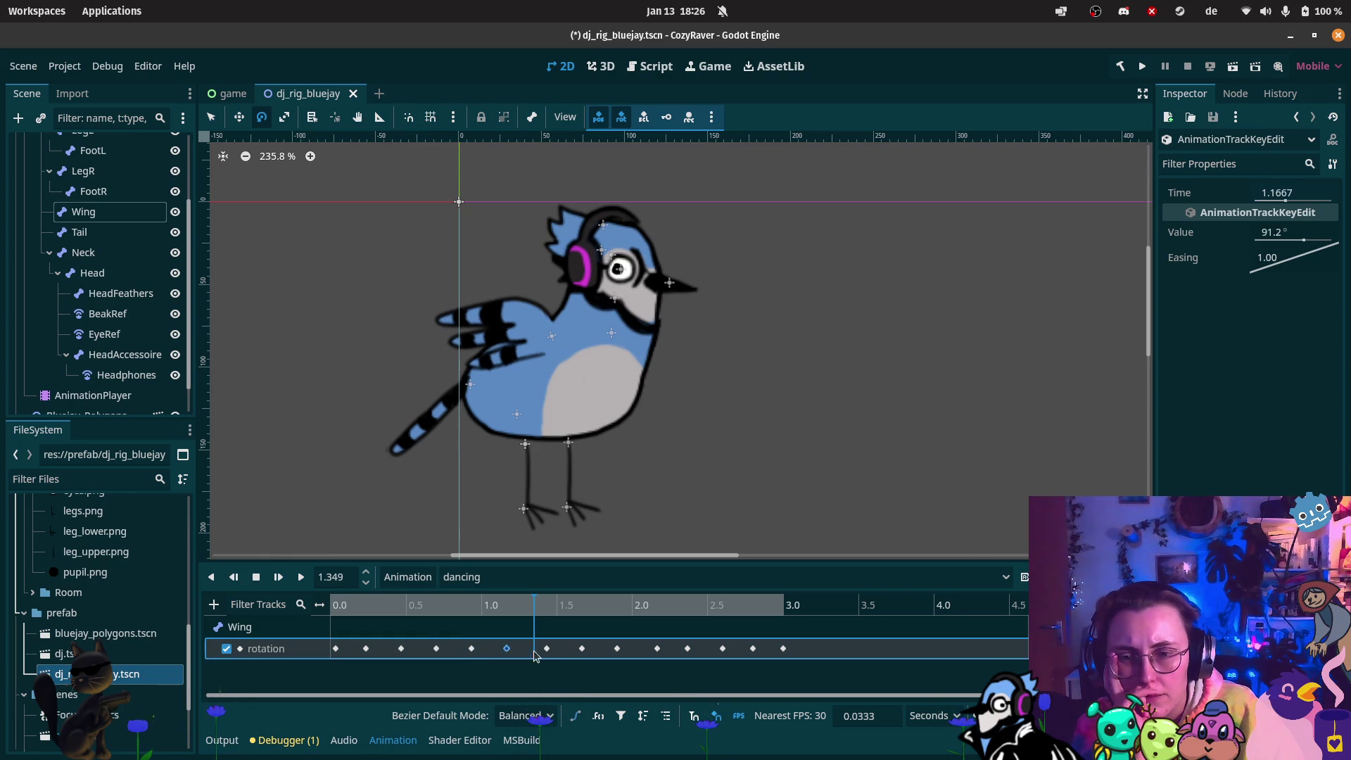
pyautogui.moveTo(546, 649); pyautogui.dragTo(541, 649)
pyautogui.click(582, 649)
pyautogui.moveTo(612, 650); pyautogui.dragTo(604, 651)
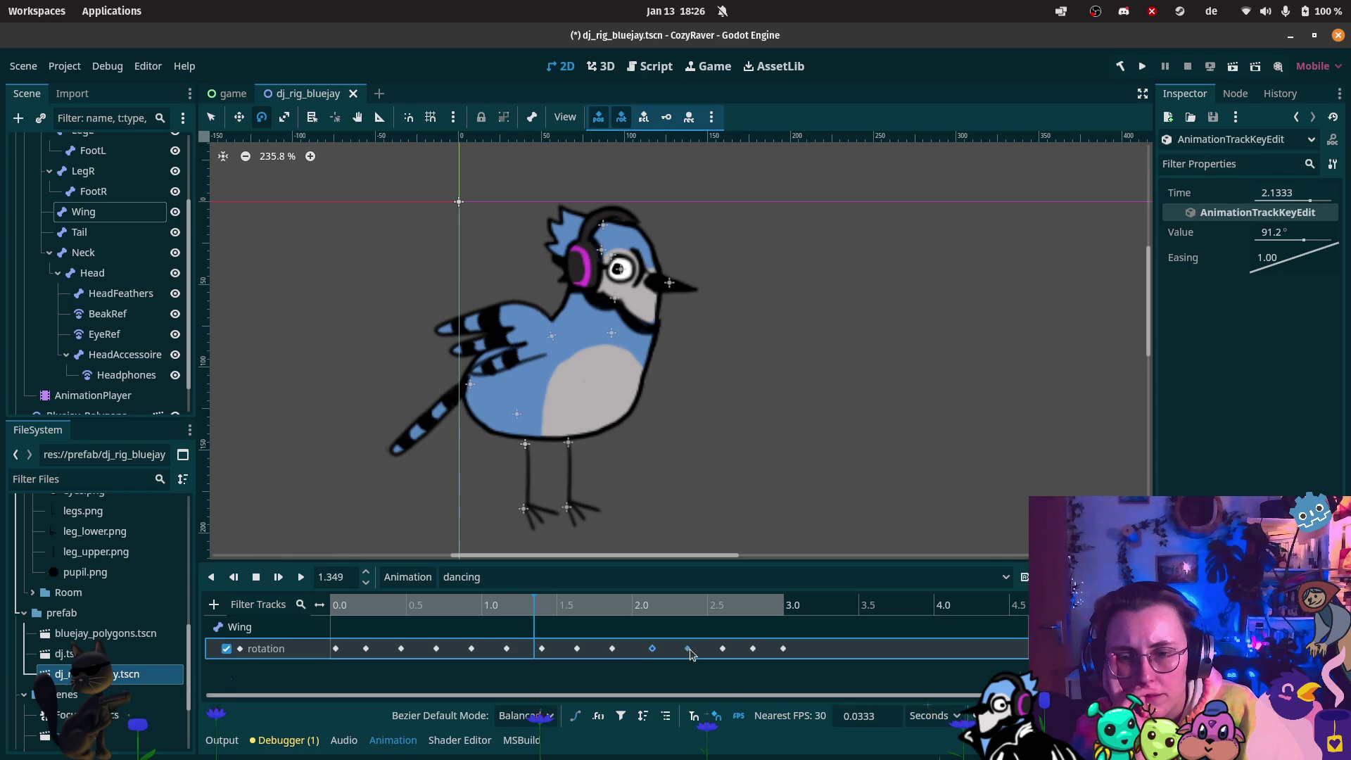
pyautogui.moveTo(652, 648); pyautogui.dragTo(628, 653)
pyautogui.click(645, 653)
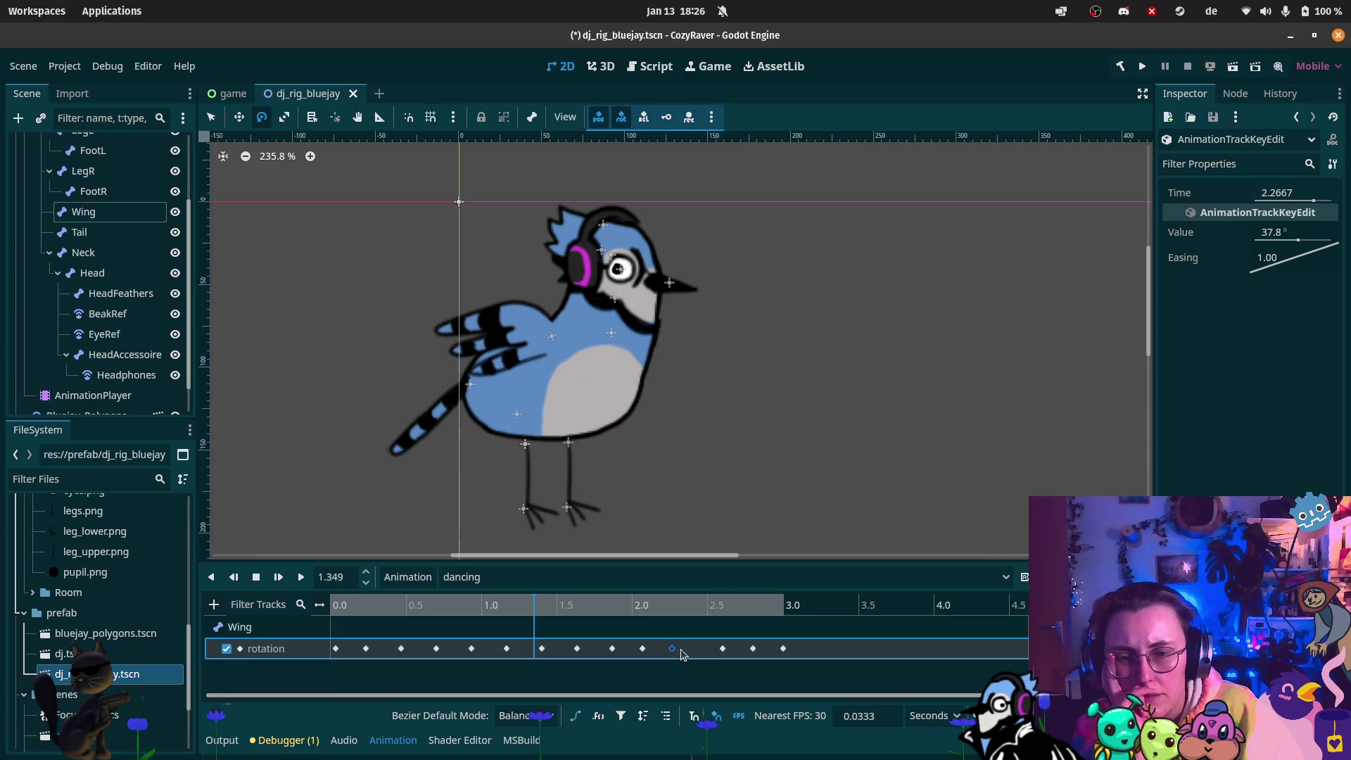
# Move a late Wing key earlier and settle the 112.2° key exactly at 1.6 s
pyautogui.moveTo(721, 657)
pyautogui.mouseDown()
pyautogui.moveTo(702, 657)
pyautogui.moveTo(738, 656)
pyautogui.mouseUp()
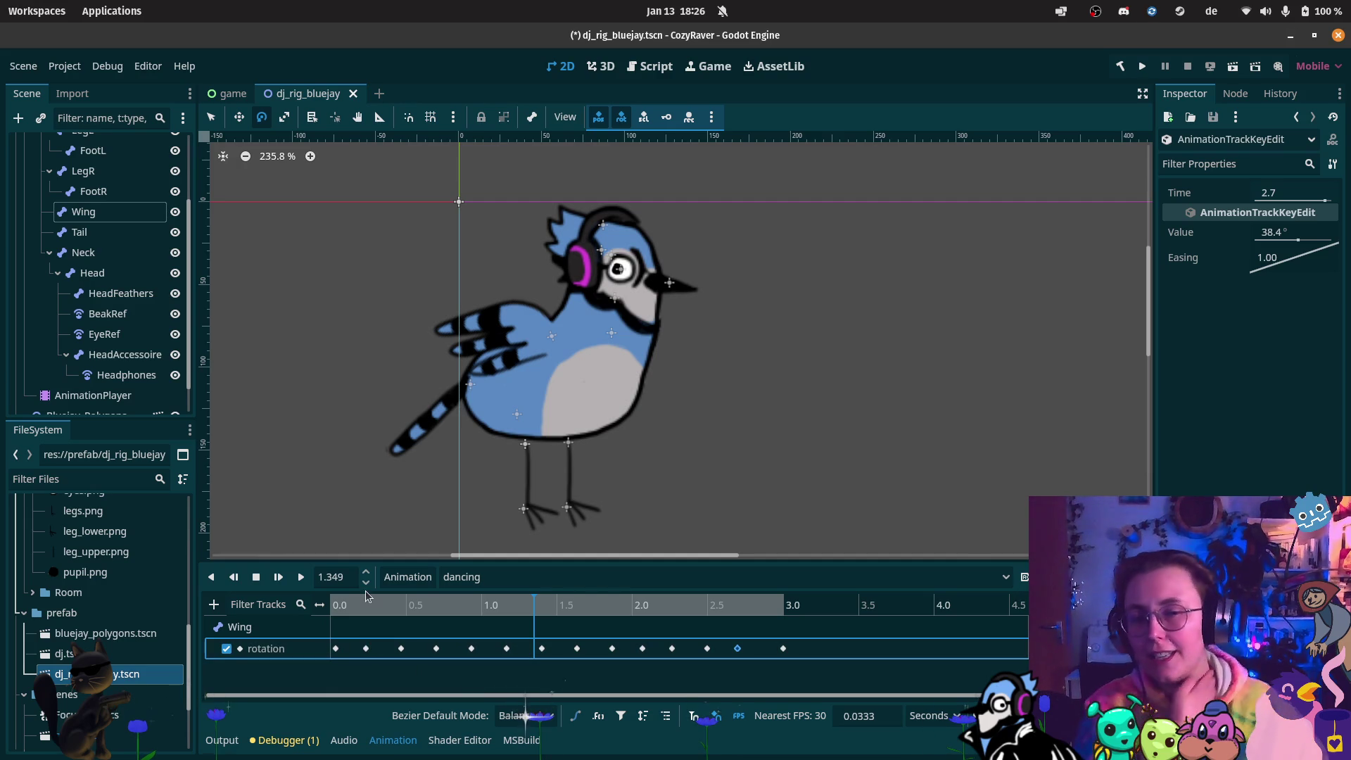
pyautogui.click(575, 648)
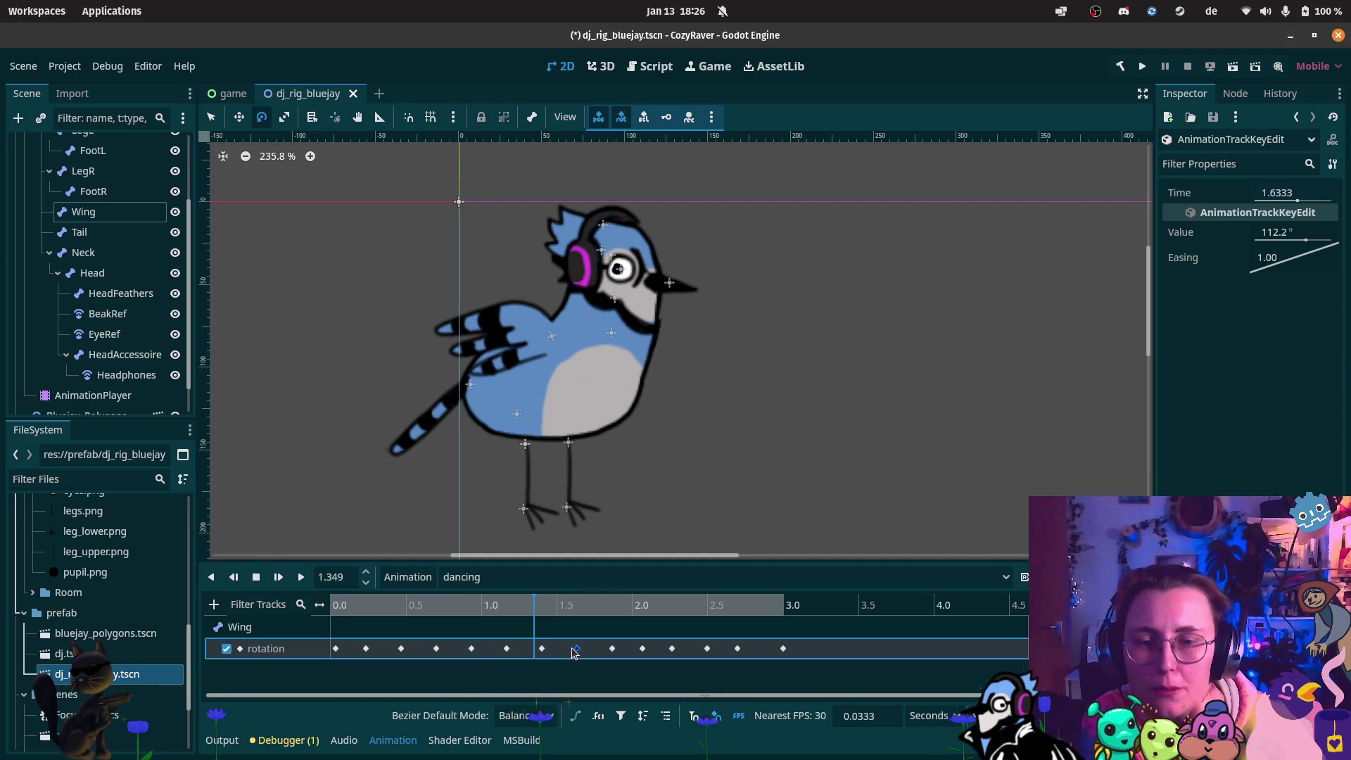
pyautogui.moveTo(570, 652); pyautogui.dragTo(567, 652)
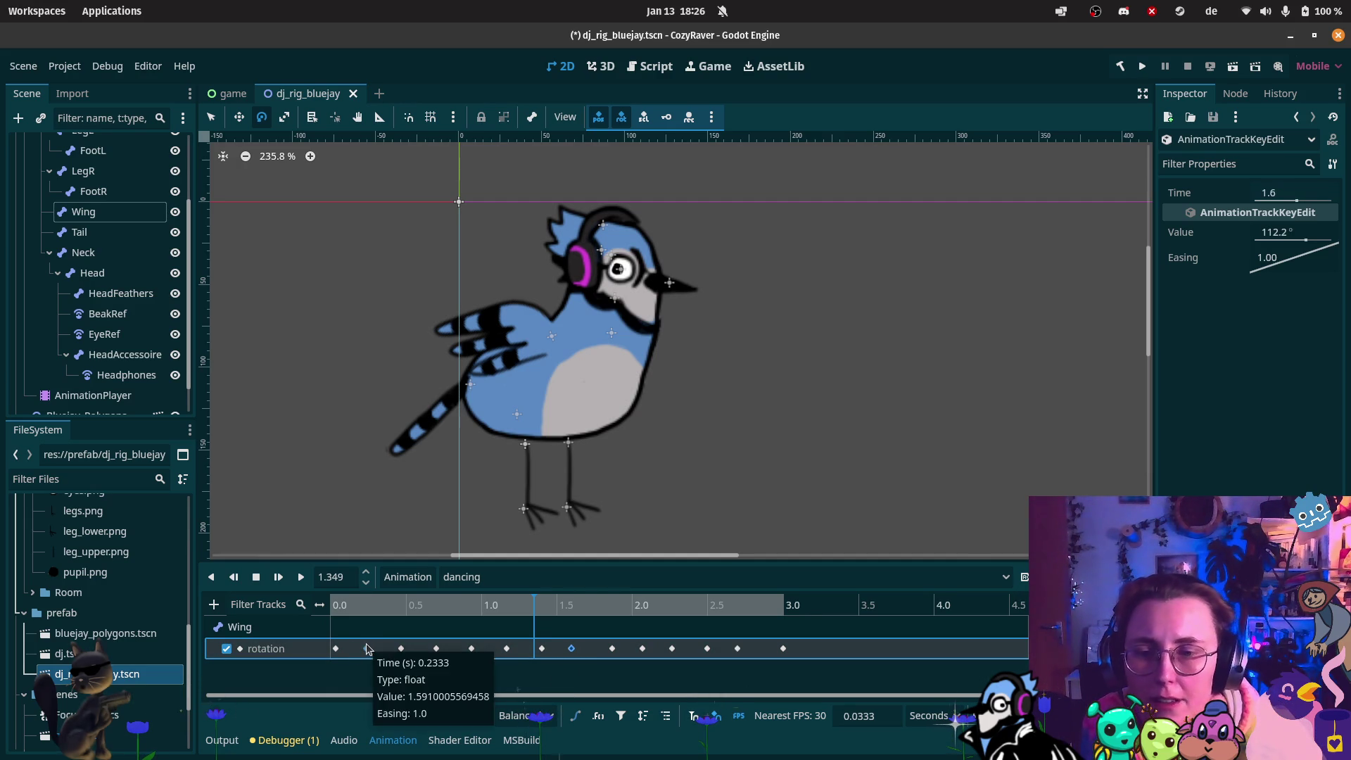
pyautogui.scroll(3, 438, 658)
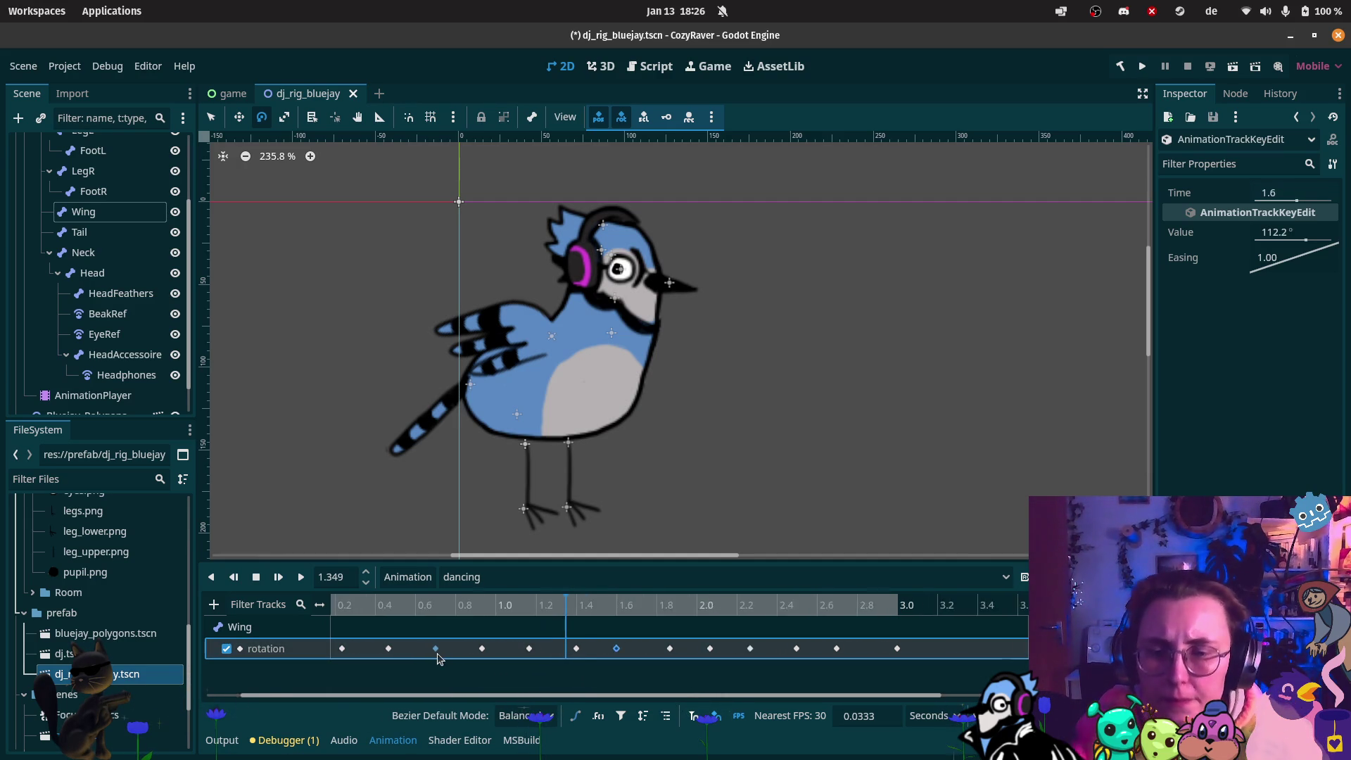
# Move the early Wing rotation keys earlier to 0.6, 0.9333, 1.1667 and 1.2 s
pyautogui.moveTo(479, 695); pyautogui.dragTo(398, 695)
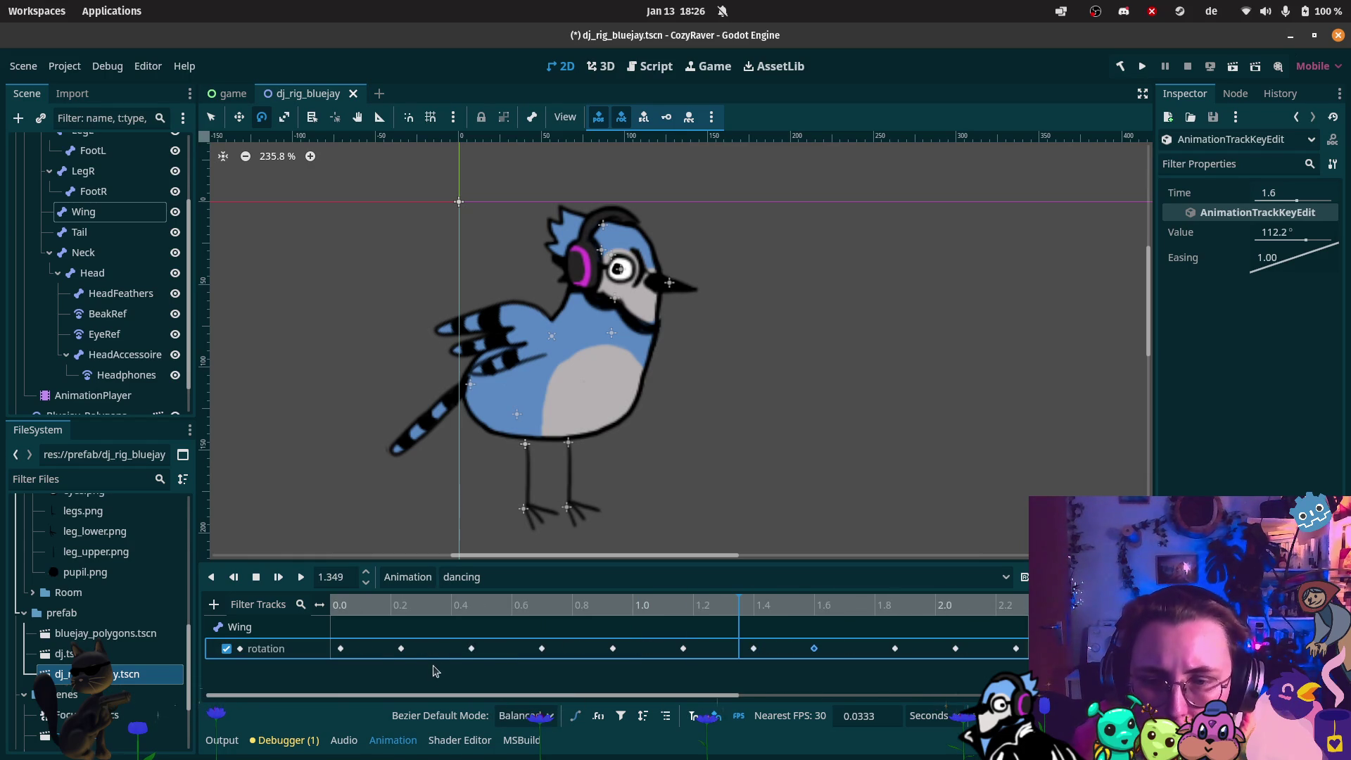
pyautogui.click(402, 650)
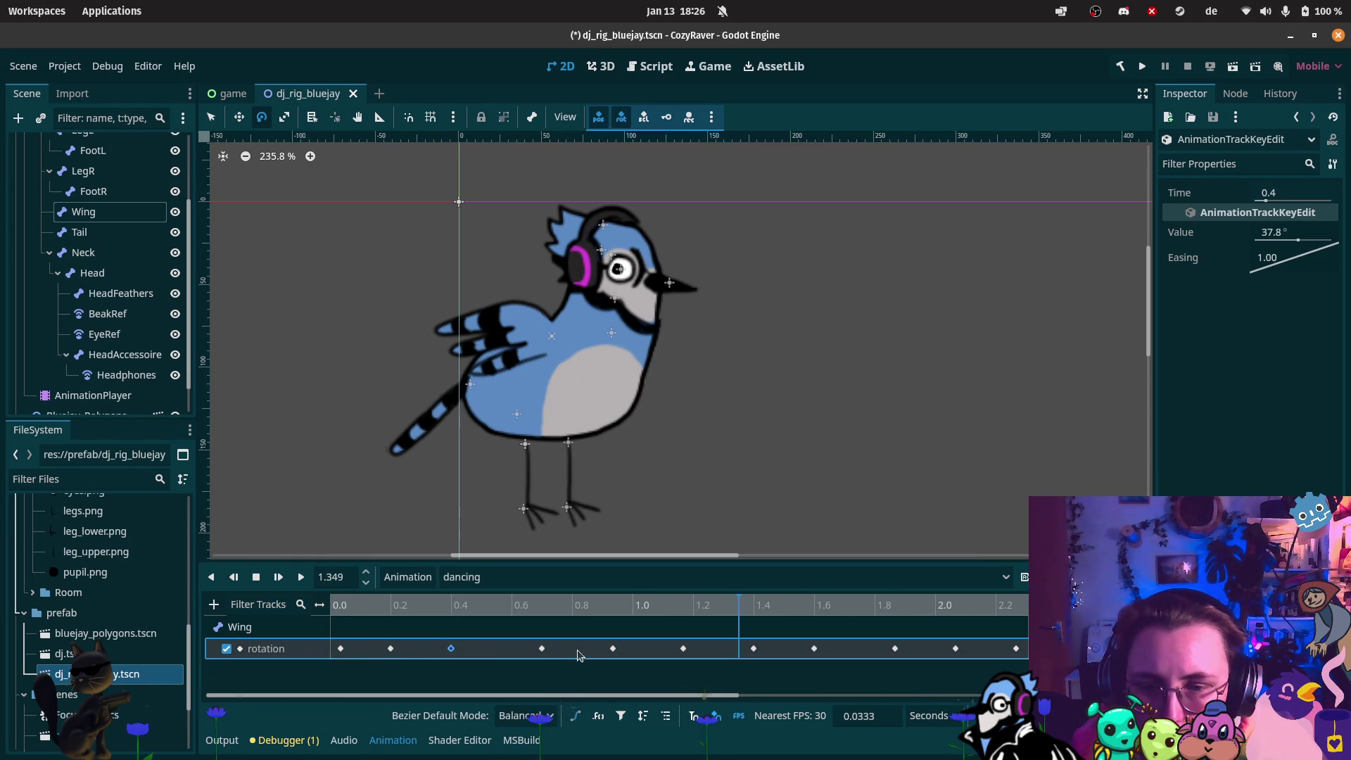
pyautogui.moveTo(542, 650); pyautogui.dragTo(511, 649)
pyautogui.moveTo(613, 649); pyautogui.dragTo(565, 648)
pyautogui.moveTo(683, 648); pyautogui.dragTo(633, 656)
pyautogui.moveTo(750, 653)
pyautogui.mouseDown()
pyautogui.moveTo(693, 654)
pyautogui.moveTo(753, 653)
pyautogui.mouseUp()
# Move later Wing keys to 1.6, 1.8, 2.2 and 2.4 s, and park the playhead near 2.6 s
pyautogui.moveTo(895, 648); pyautogui.dragTo(816, 650)
pyautogui.moveTo(952, 651); pyautogui.dragTo(878, 654)
pyautogui.moveTo(721, 696)
pyautogui.mouseDown()
pyautogui.moveTo(867, 686)
pyautogui.moveTo(748, 654)
pyautogui.mouseUp()
pyautogui.moveTo(890, 654); pyautogui.dragTo(806, 652)
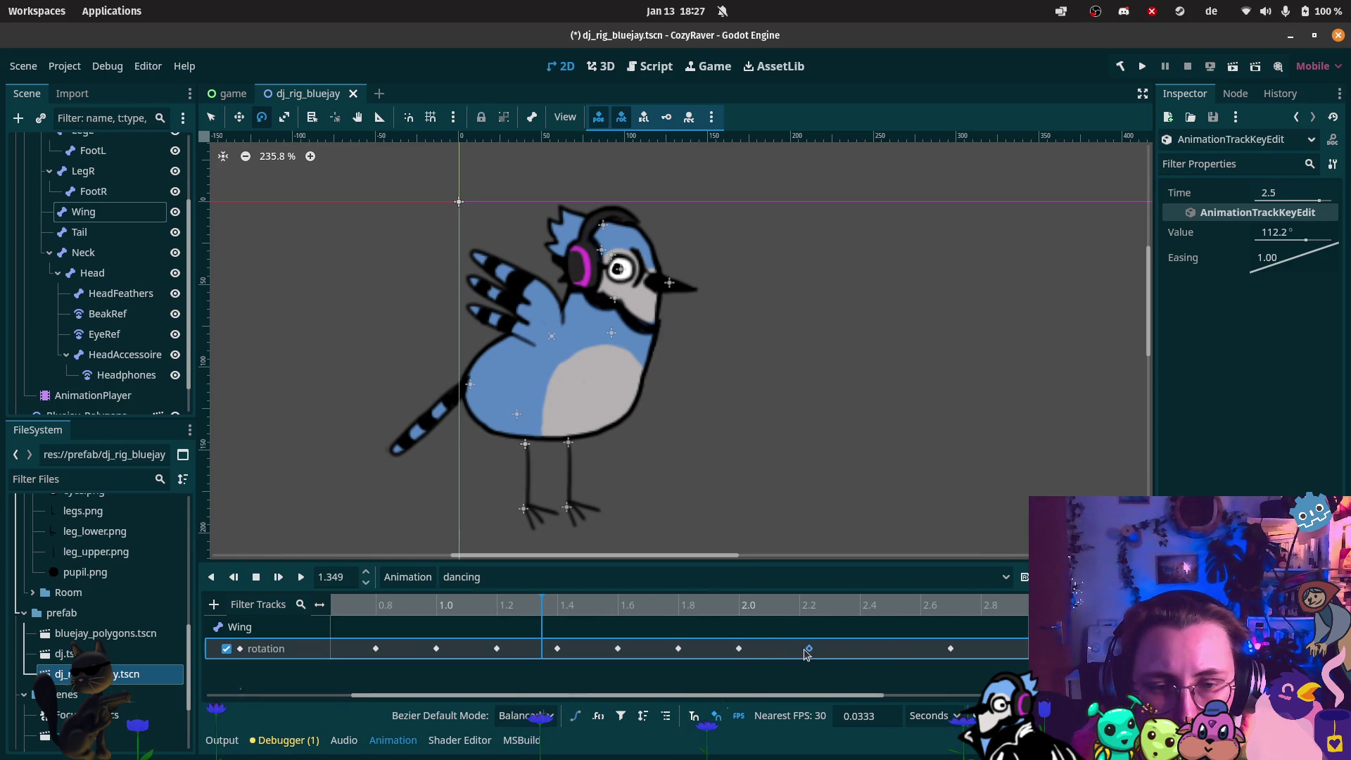
pyautogui.moveTo(950, 649); pyautogui.dragTo(867, 651)
pyautogui.hscroll(5, 619, 695)
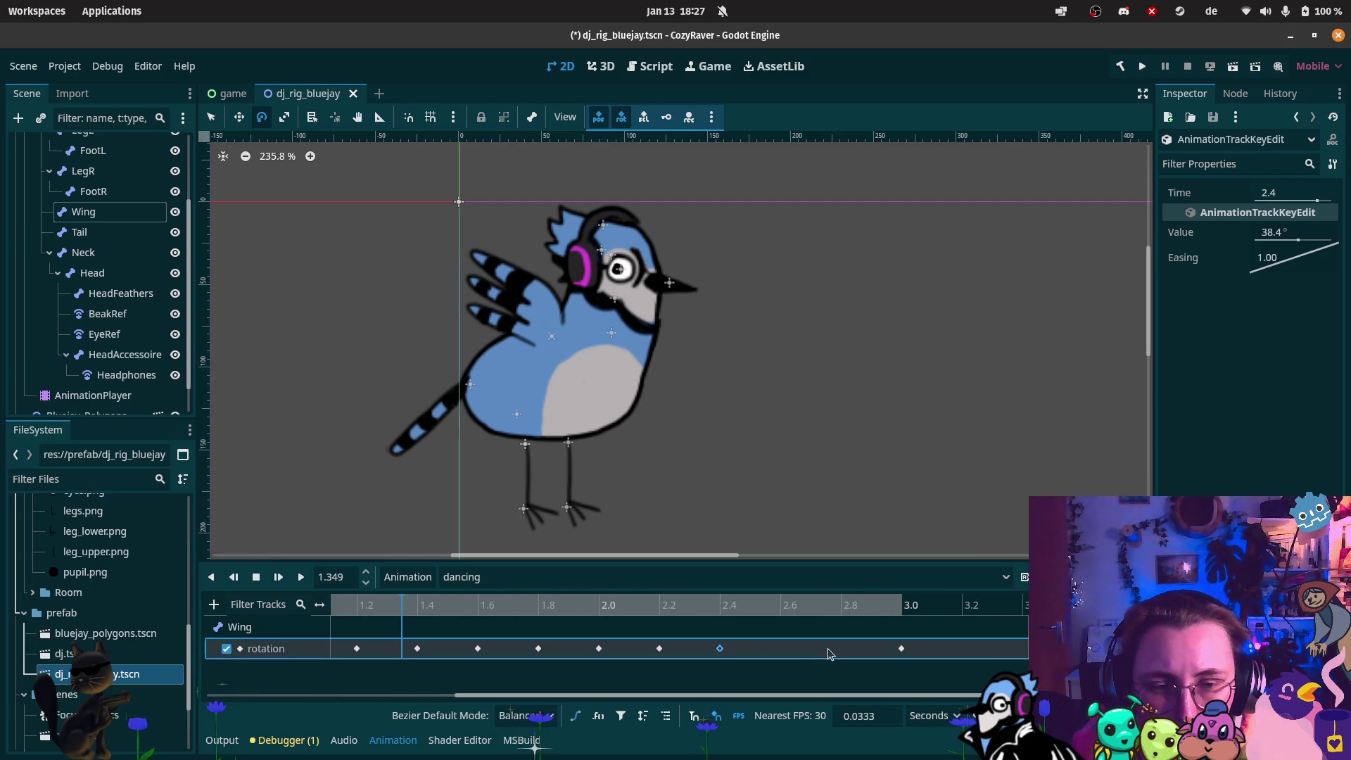
pyautogui.click(659, 648)
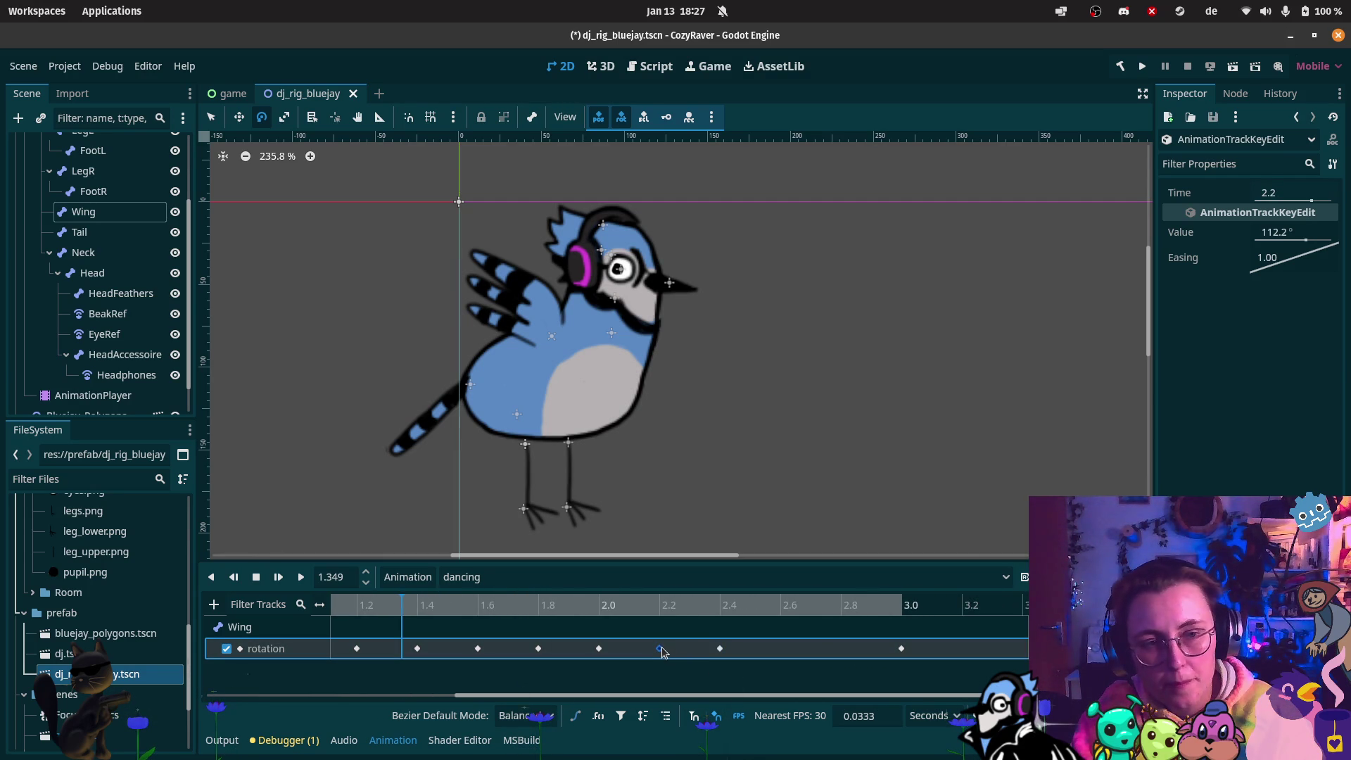
pyautogui.click(784, 609)
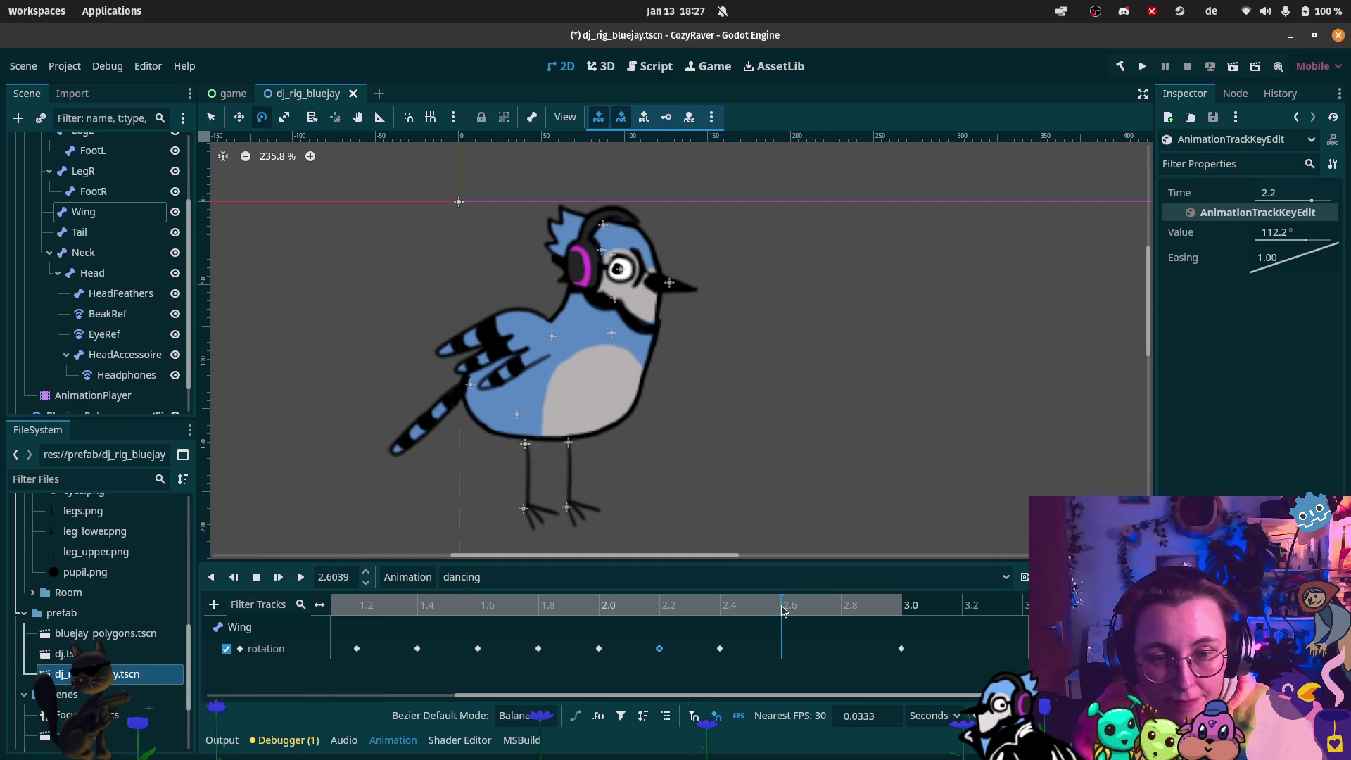
# Insert a new Wing rotation key at 2.6 s
pyautogui.press('Insert')
pyautogui.click(720, 648)
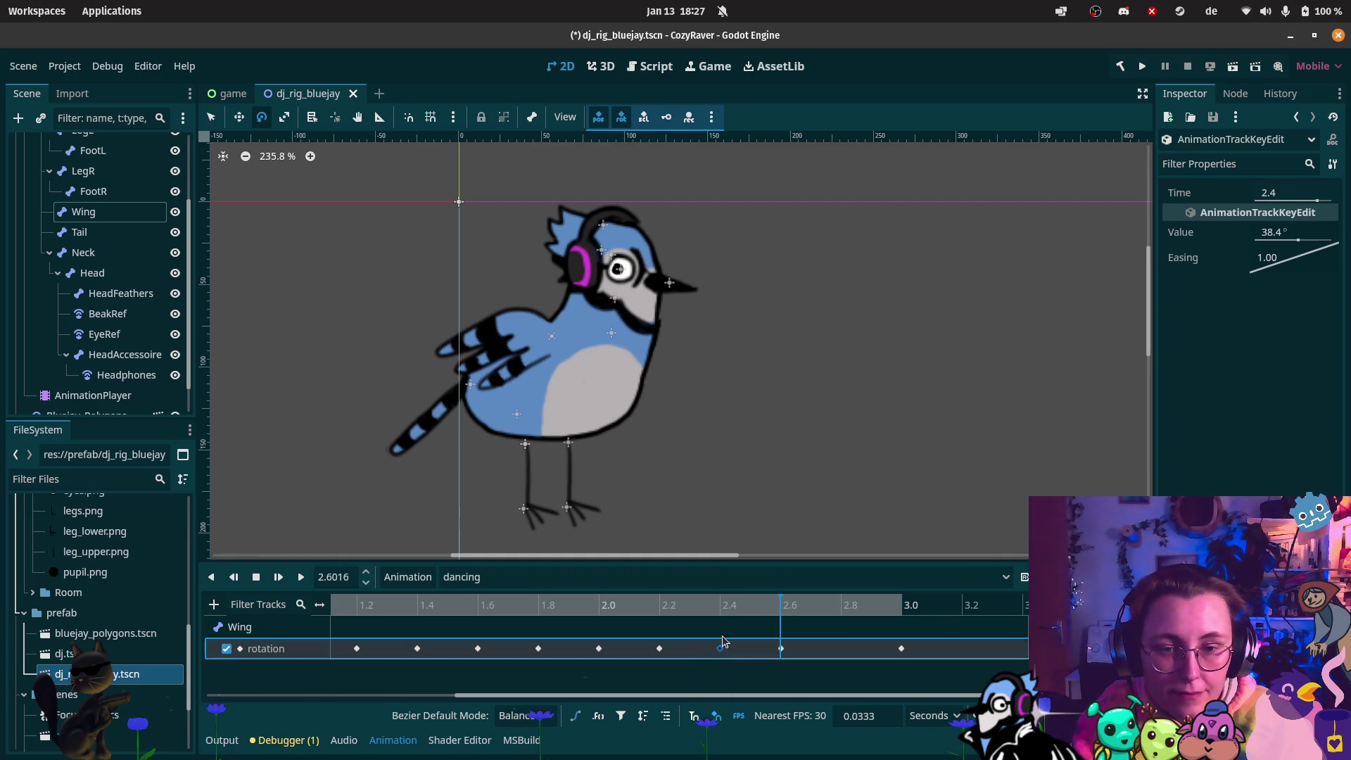
pyautogui.click(722, 610)
pyautogui.click(720, 609)
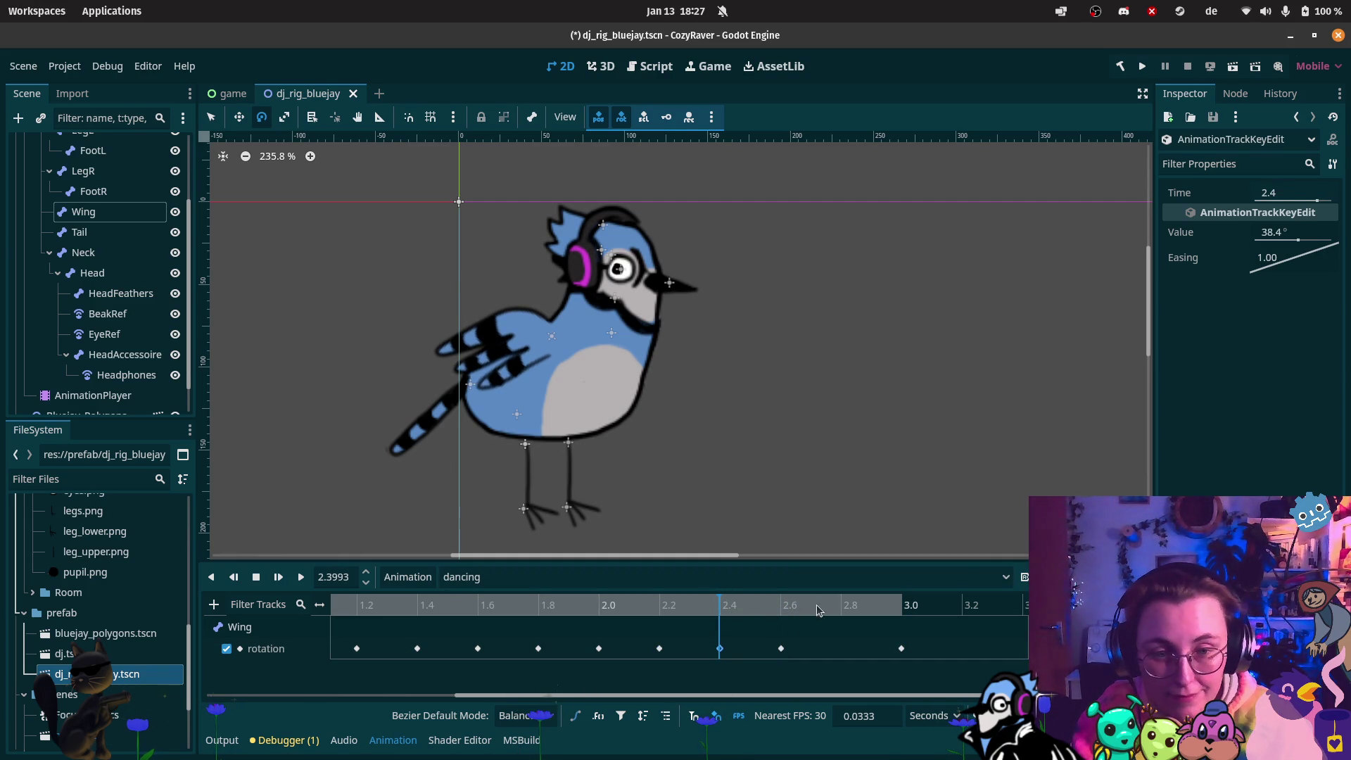
# Check the wing pose at the 2.8 s, 1.8 s and 3.0 s keys
pyautogui.click(842, 605)
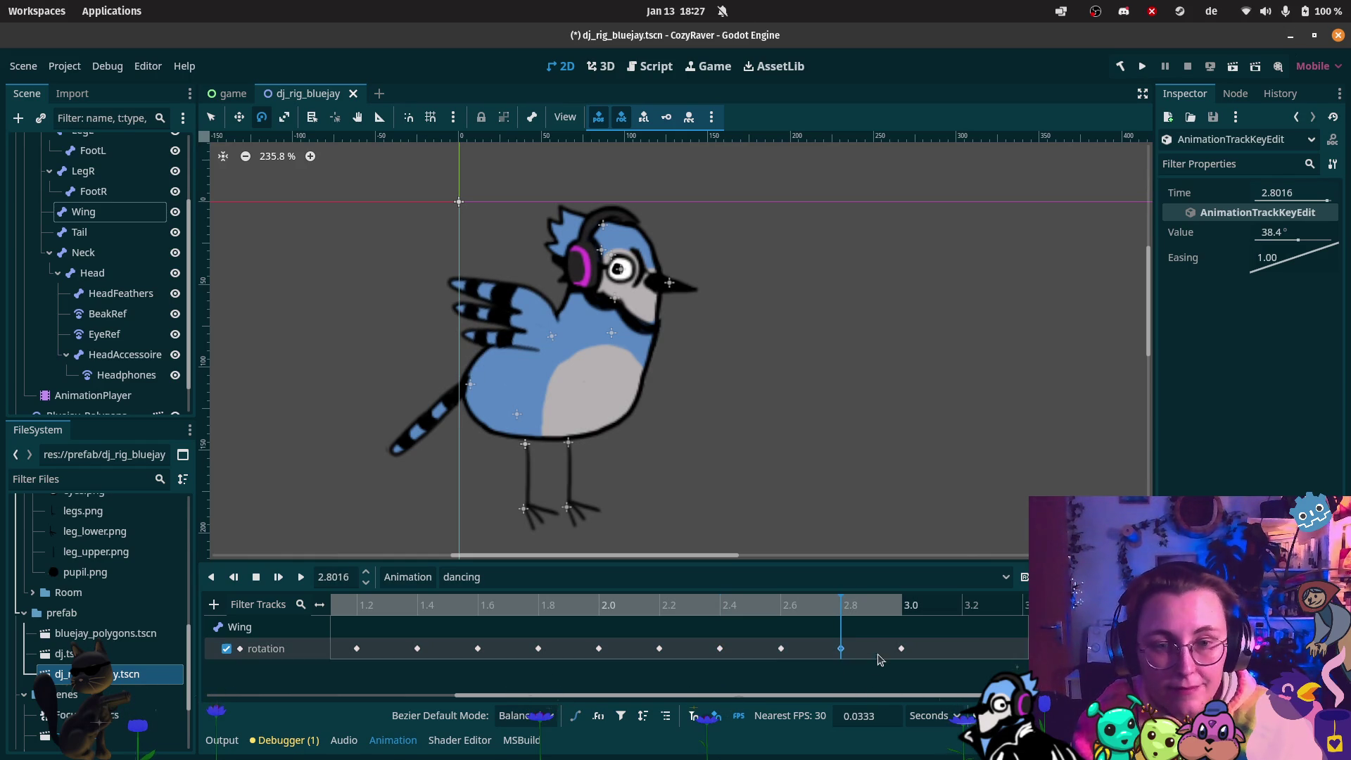
pyautogui.click(781, 650)
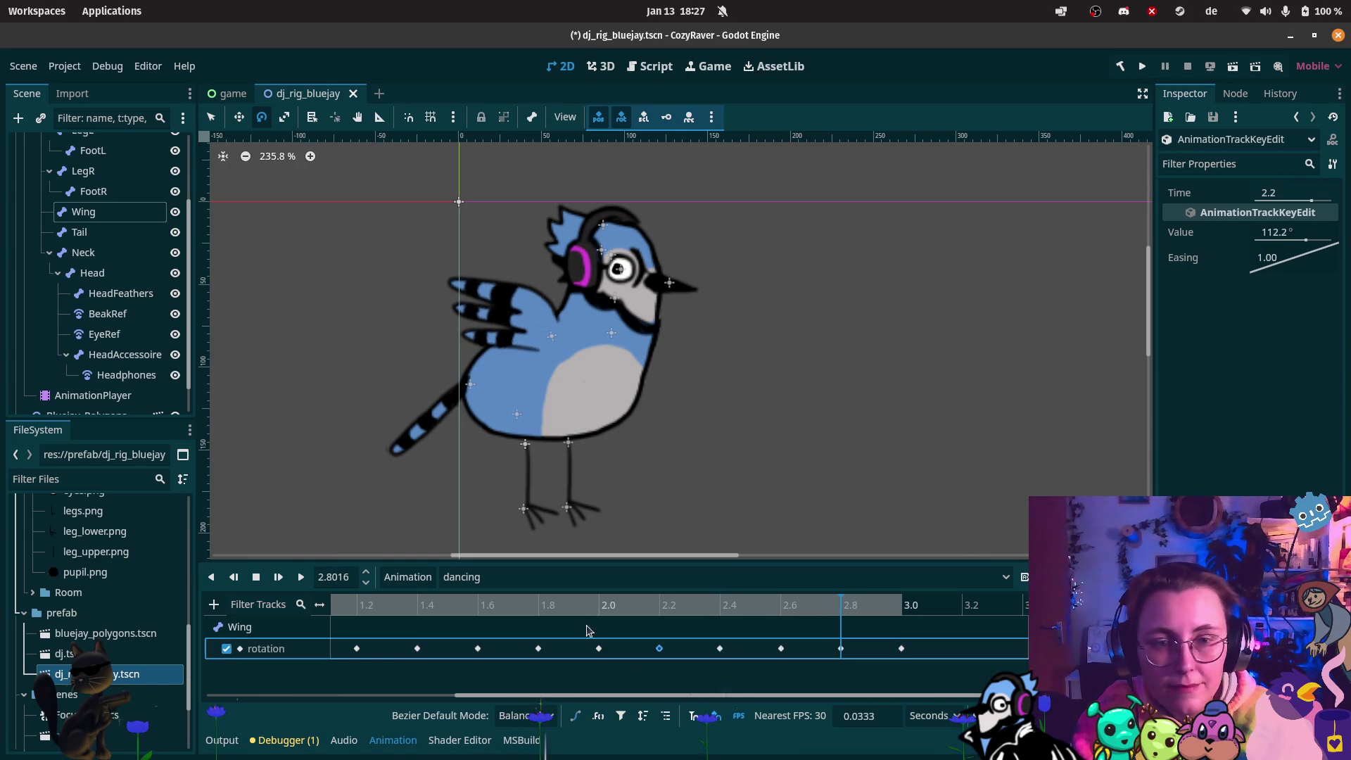
pyautogui.click(539, 605)
pyautogui.click(539, 648)
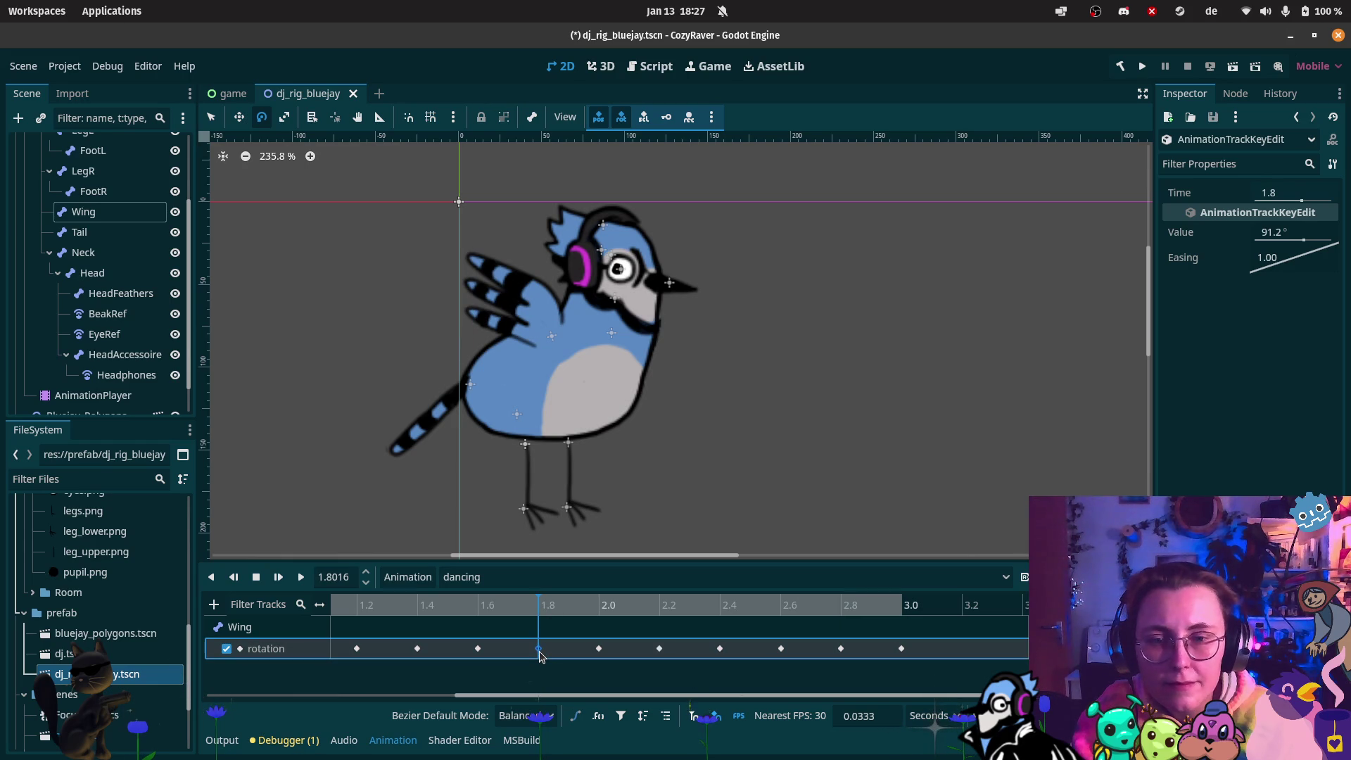
pyautogui.click(901, 605)
pyautogui.click(902, 648)
# Drag the first 37.8° Wing key to -0.0667 s, just before the animation start
pyautogui.moveTo(880, 696); pyautogui.dragTo(632, 696)
pyautogui.moveTo(341, 649); pyautogui.dragTo(318, 650)
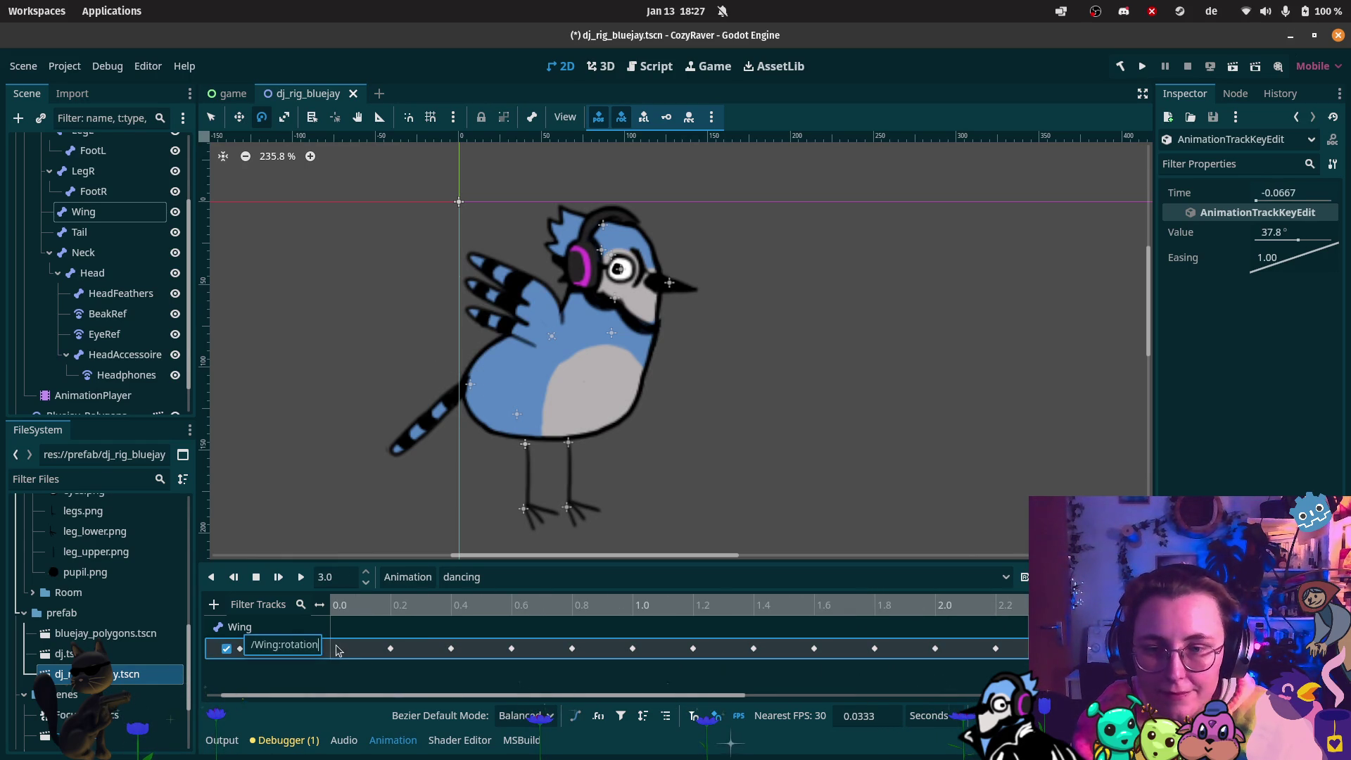
pyautogui.rightClick(335, 650)
# Delete the stray 37.8° key and confirm the 91.2° Wing keys at 0.0 and 0.2 s
pyautogui.click(337, 654)
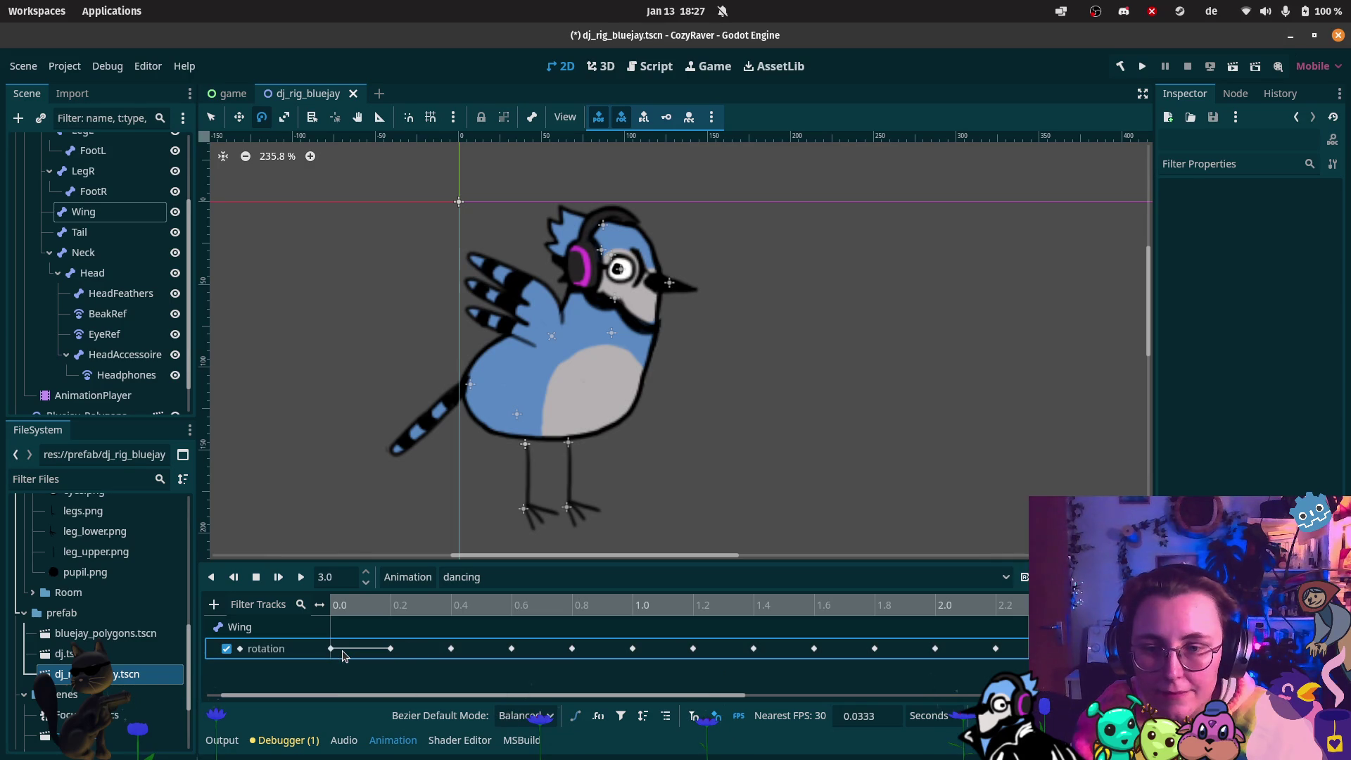
pyautogui.click(331, 650)
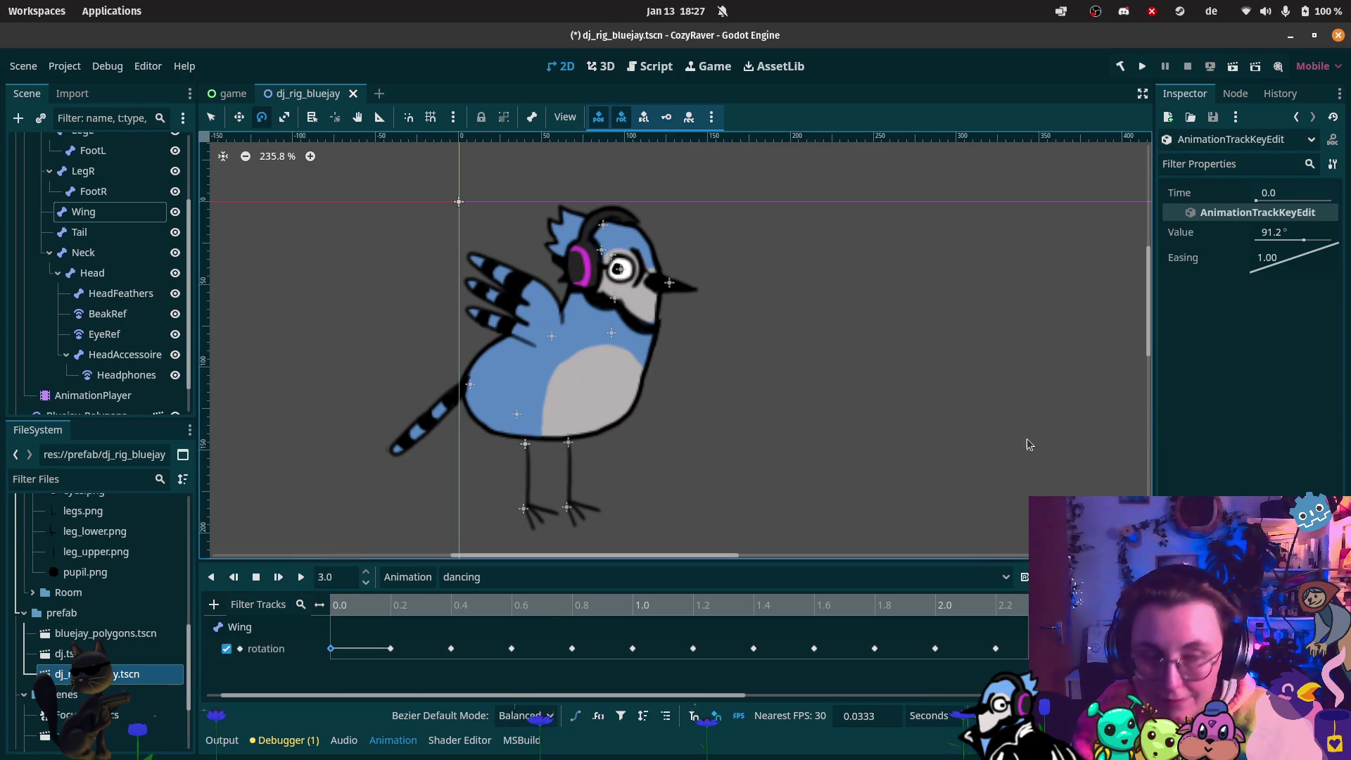
pyautogui.click(390, 649)
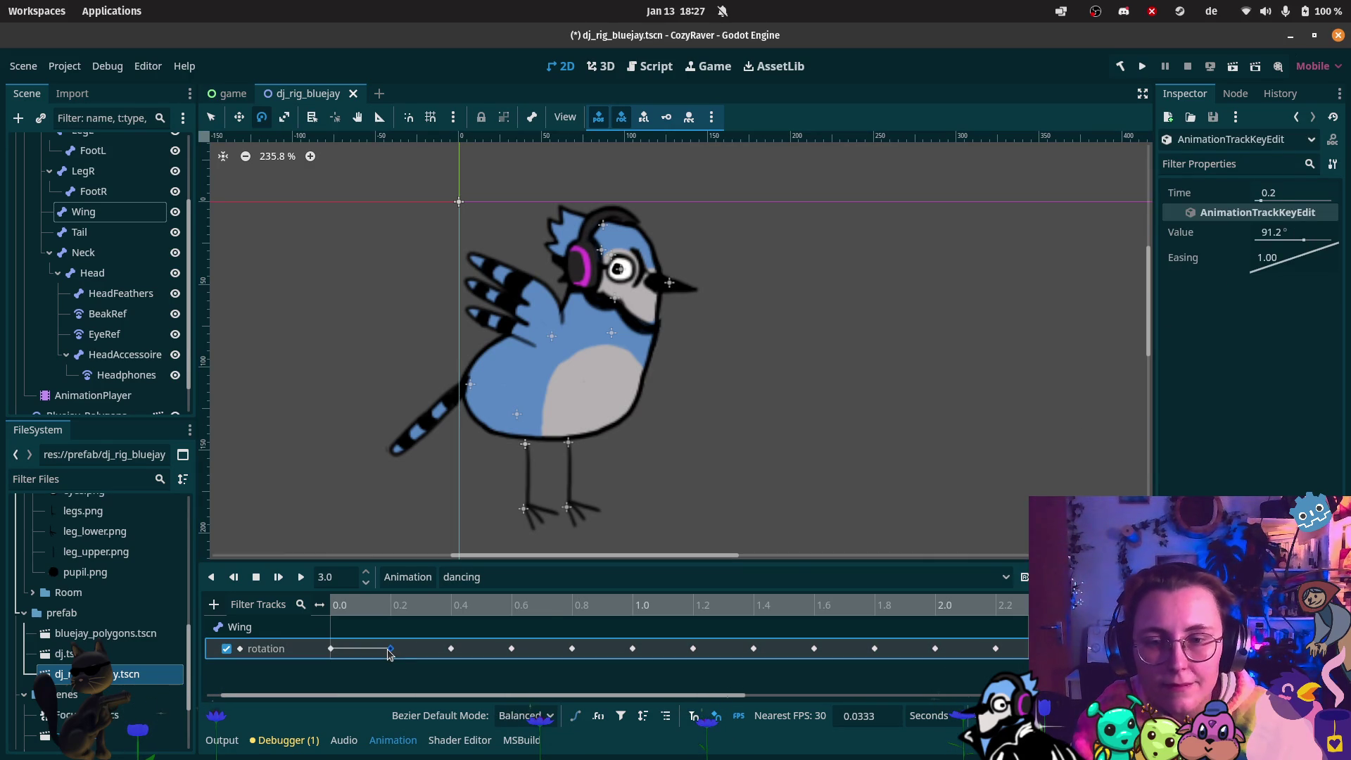
pyautogui.moveTo(392, 647)
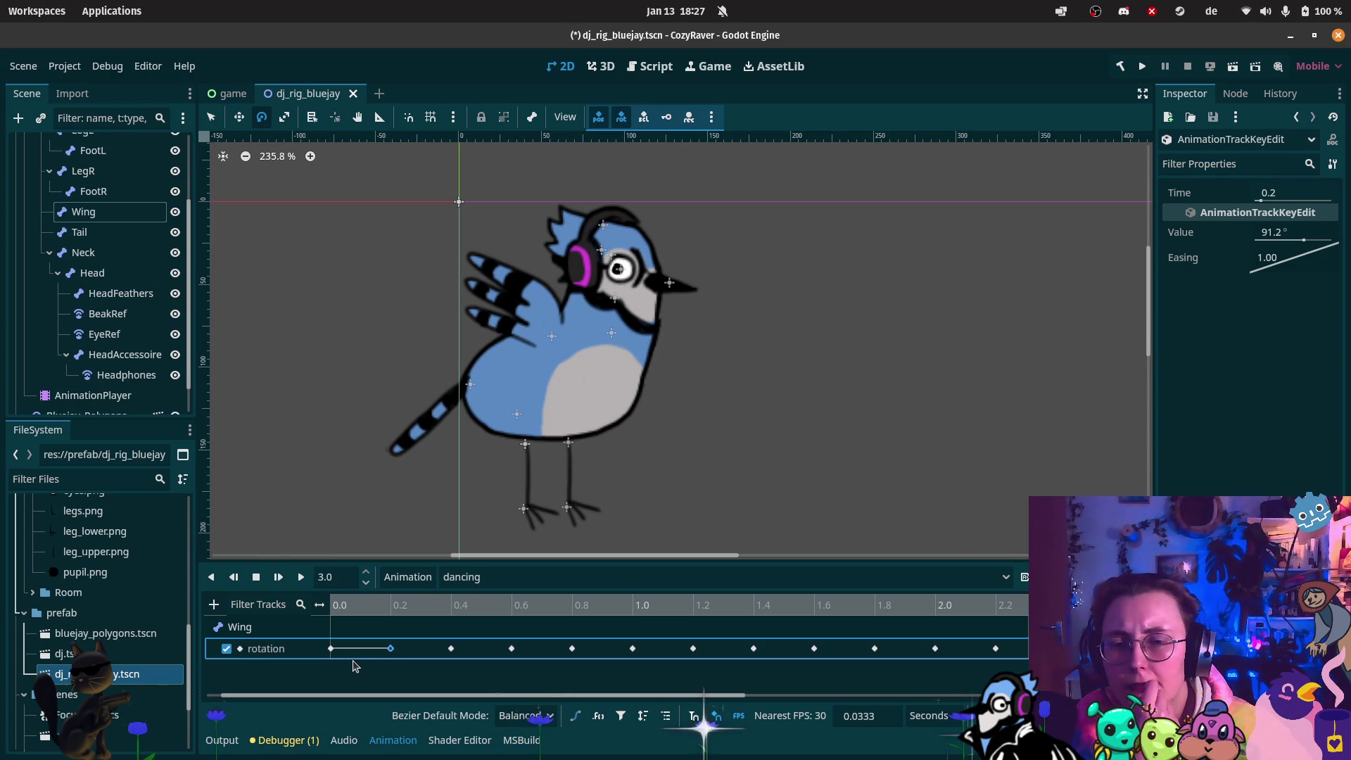
# Preview the dancing animation, then start adding a new property track for a node
pyautogui.click(301, 576)
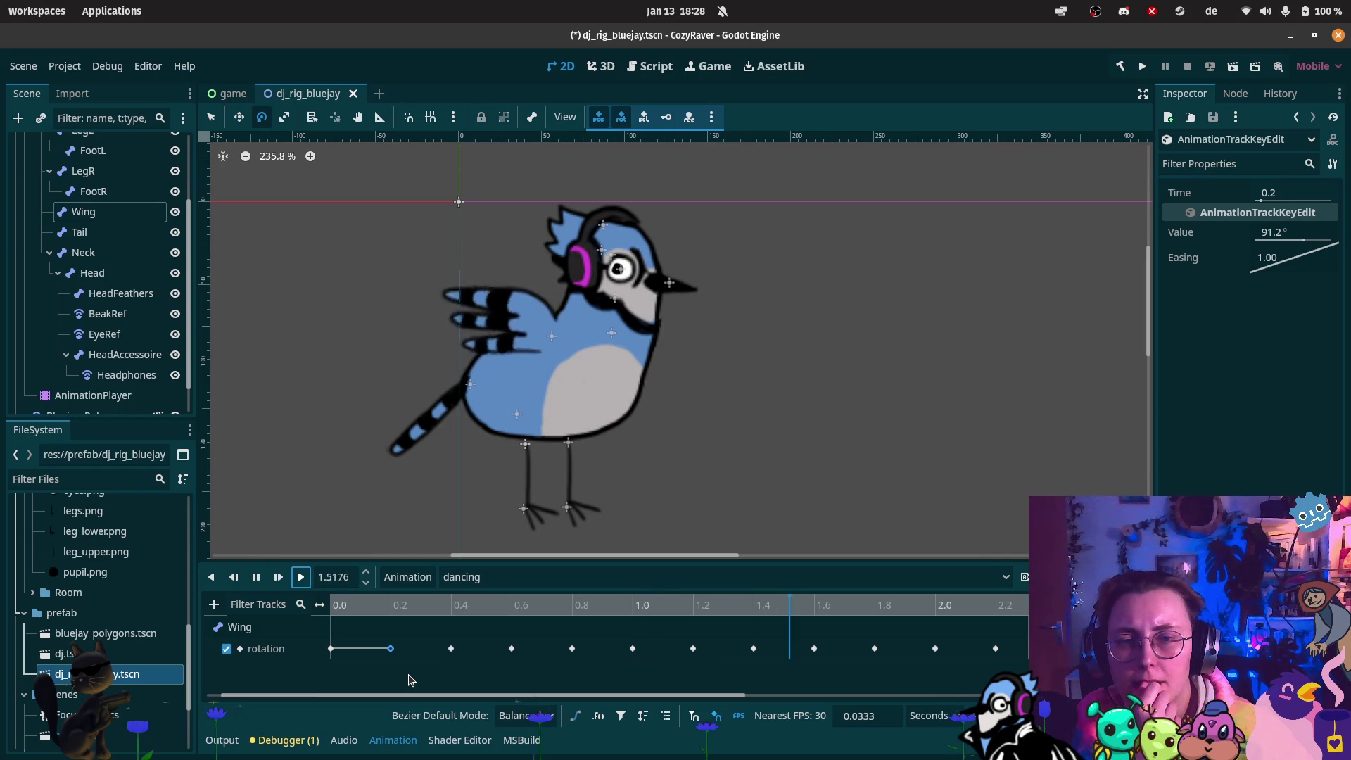
pyautogui.scroll(-2, 614, 422)
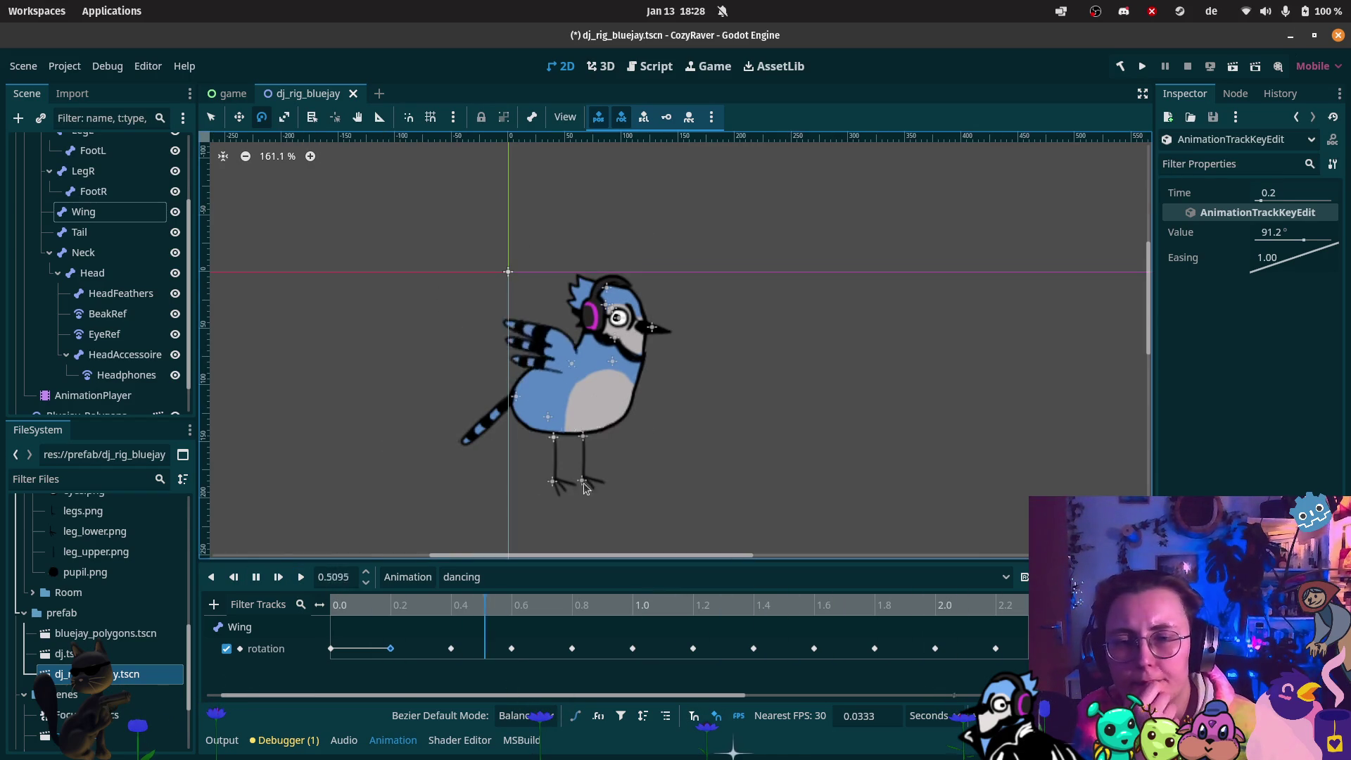
pyautogui.click(257, 577)
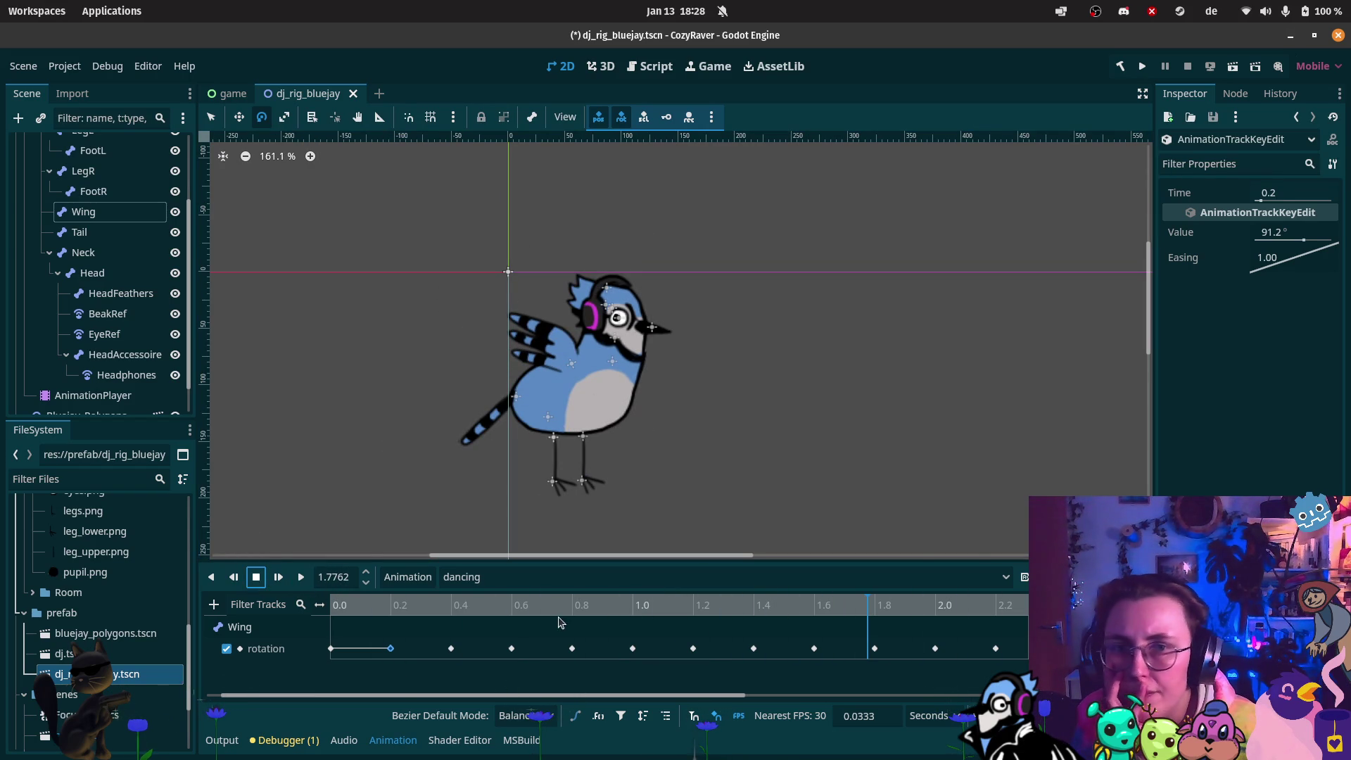
pyautogui.click(214, 604)
pyautogui.click(243, 598)
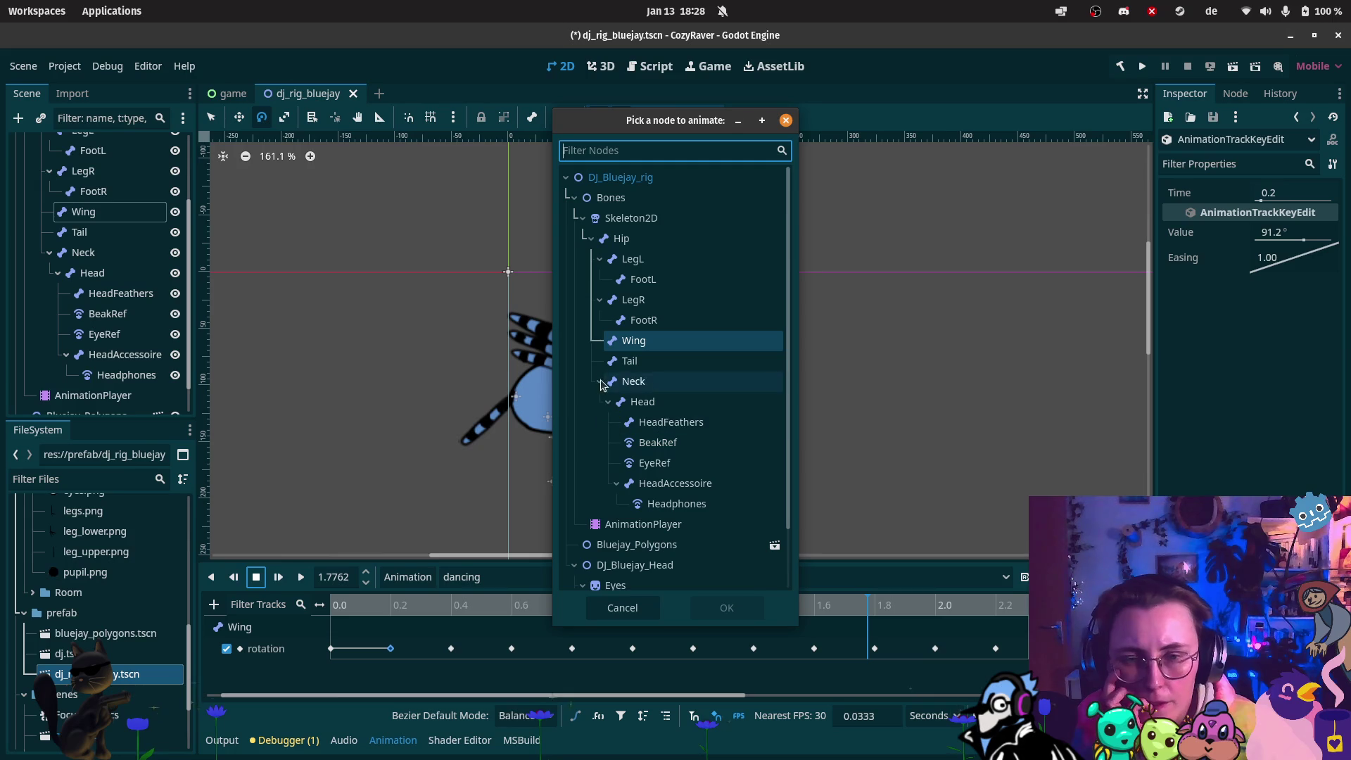
# Add a position property track for the Hip node below the Wing rotation track
pyautogui.click(686, 239)
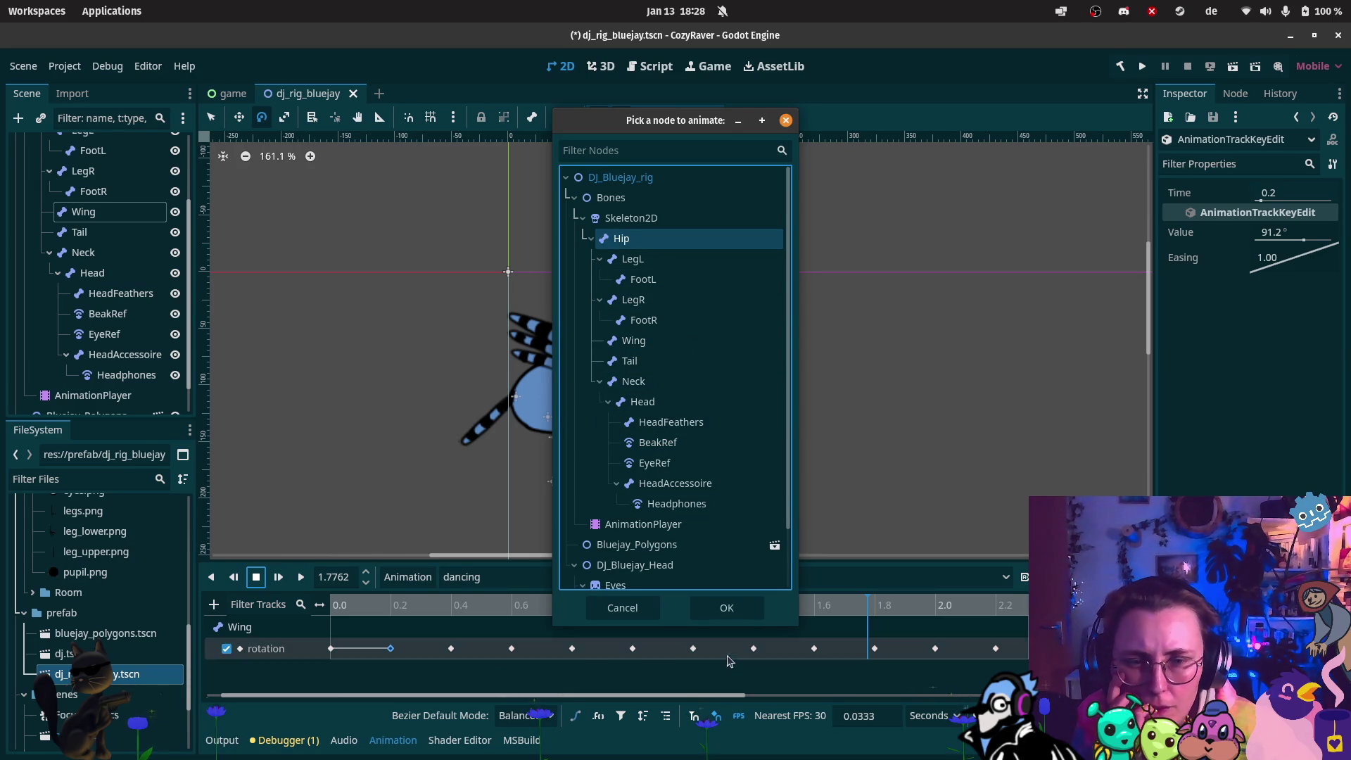
pyautogui.click(736, 608)
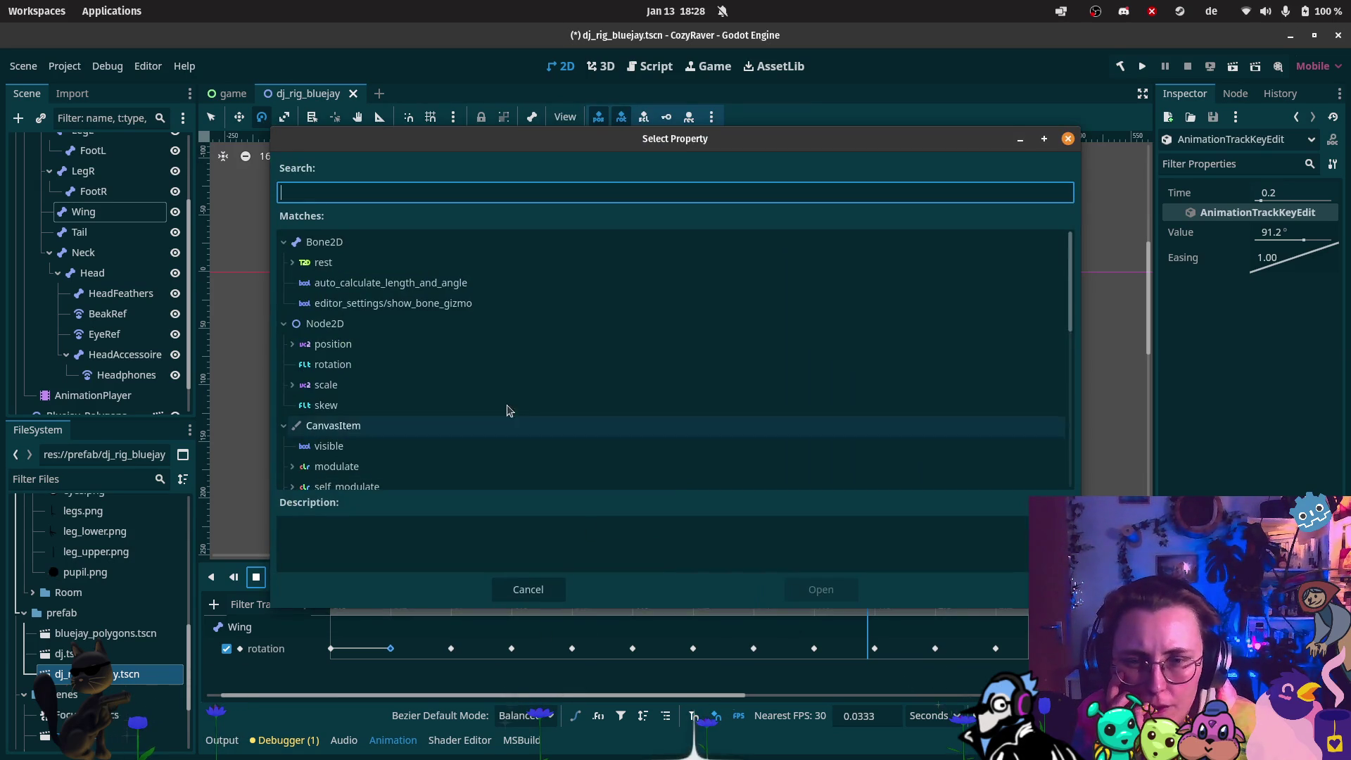
pyautogui.click(408, 350)
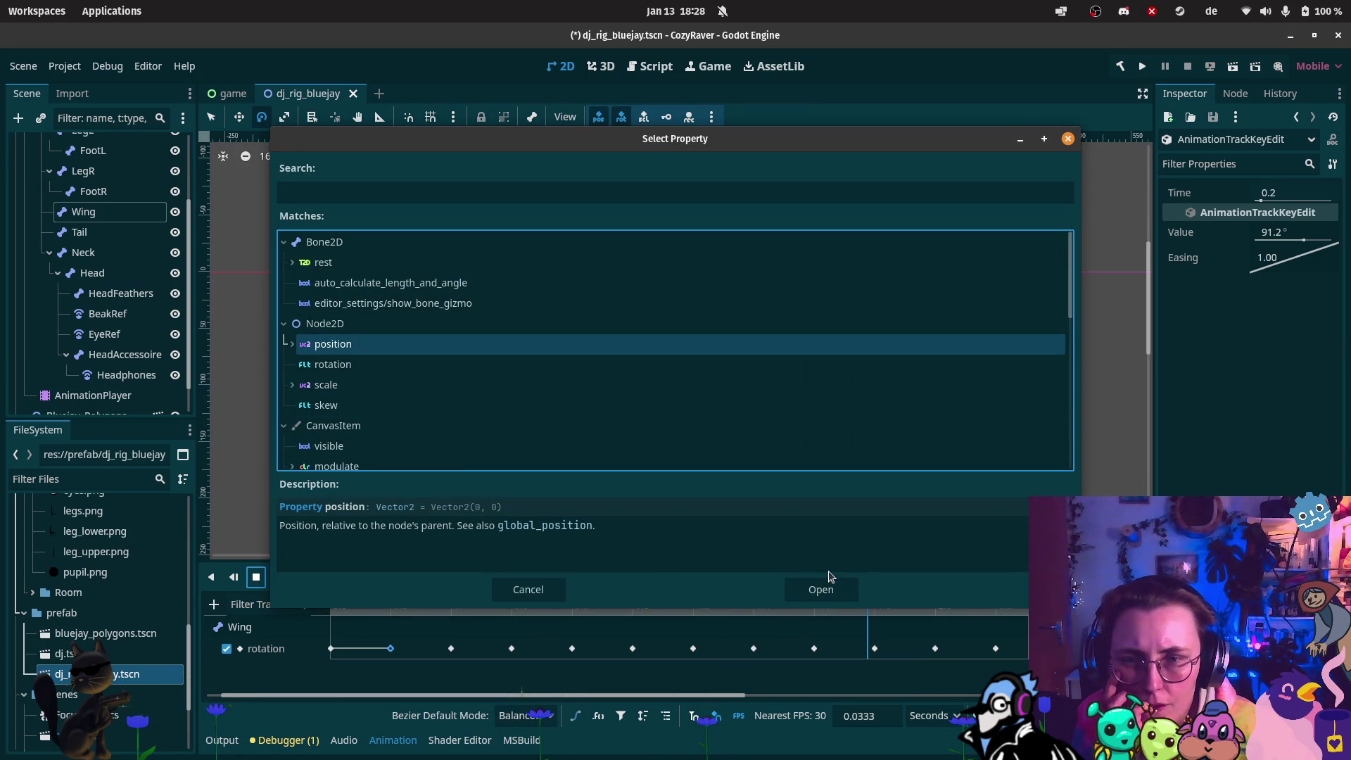
pyautogui.click(824, 587)
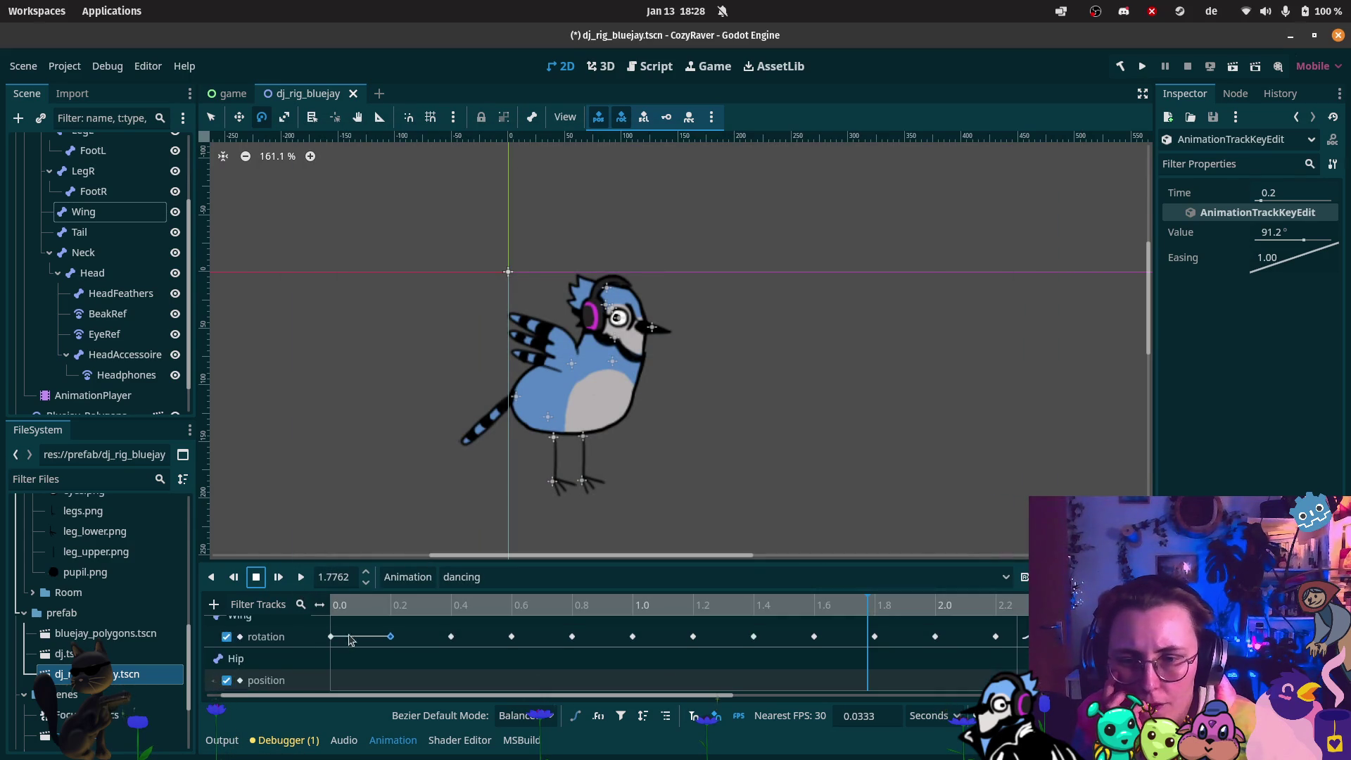
pyautogui.rightClick(340, 684)
# Insert Hip position keys at 0.0 s and 3.0 s
pyautogui.click(380, 618)
pyautogui.moveTo(341, 680); pyautogui.dragTo(331, 679)
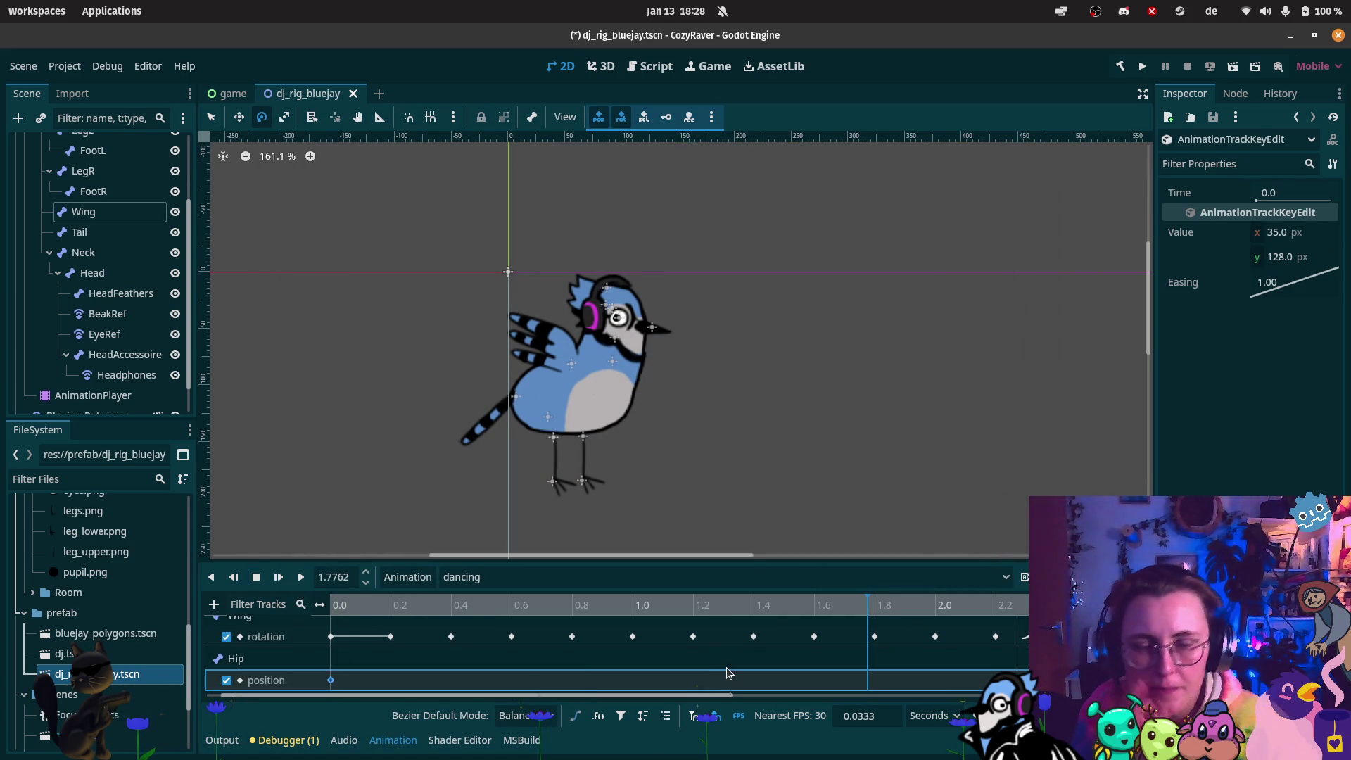
pyautogui.scroll(-5, 739, 675)
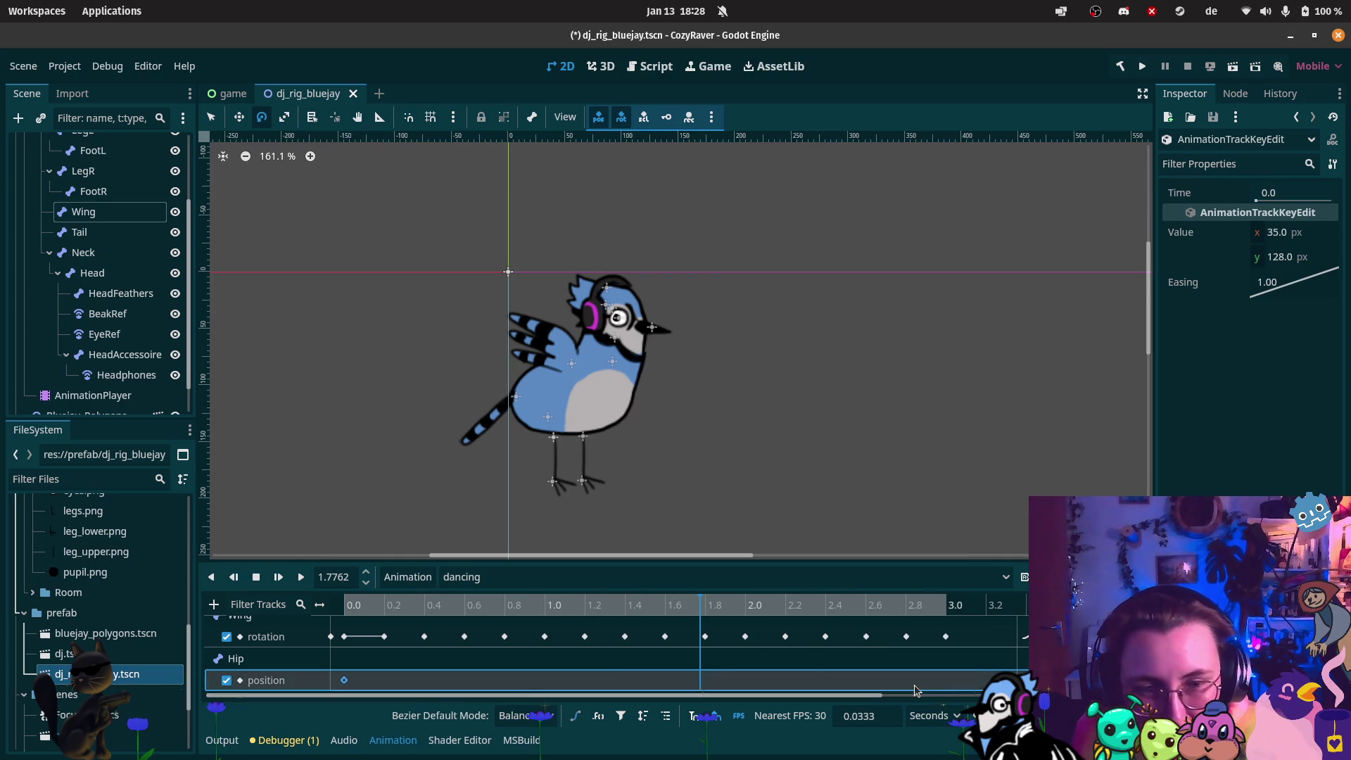
pyautogui.rightClick(954, 682)
pyautogui.click(978, 614)
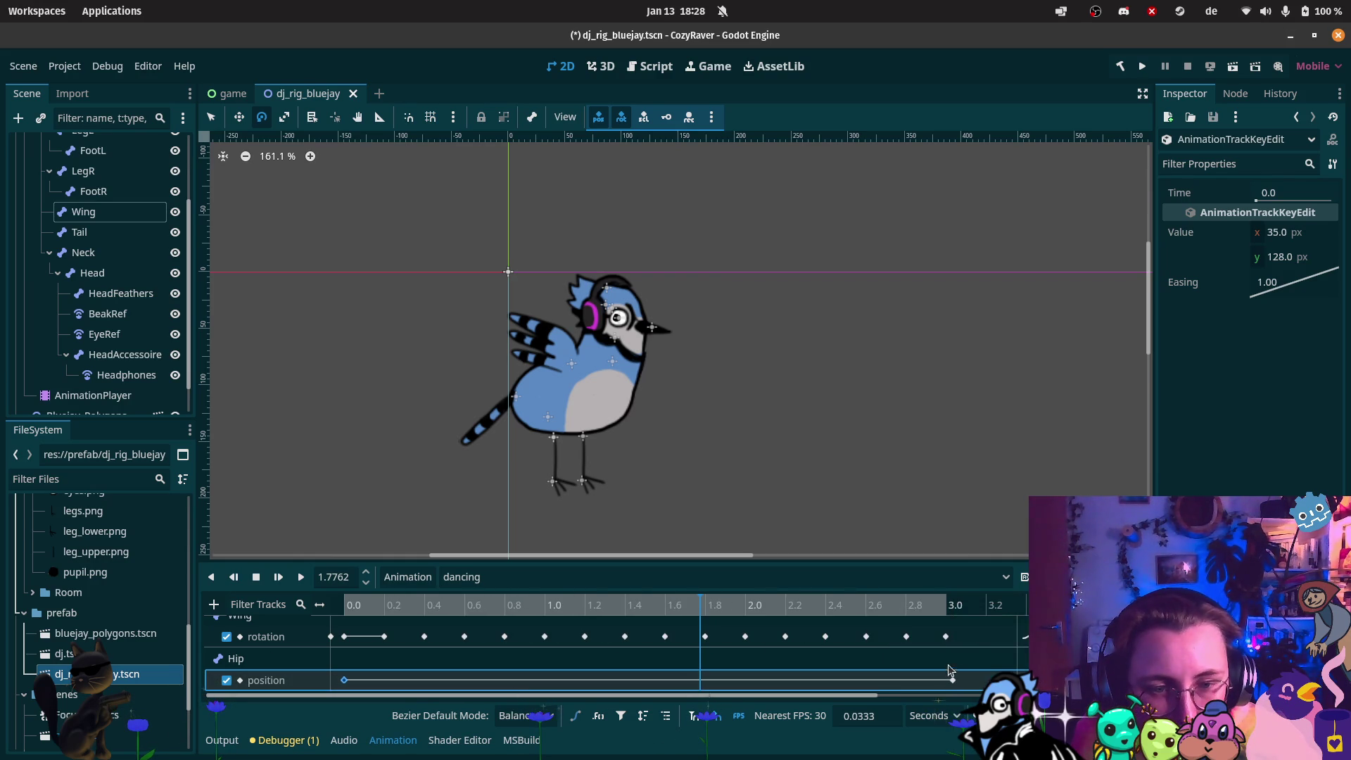
pyautogui.click(954, 680)
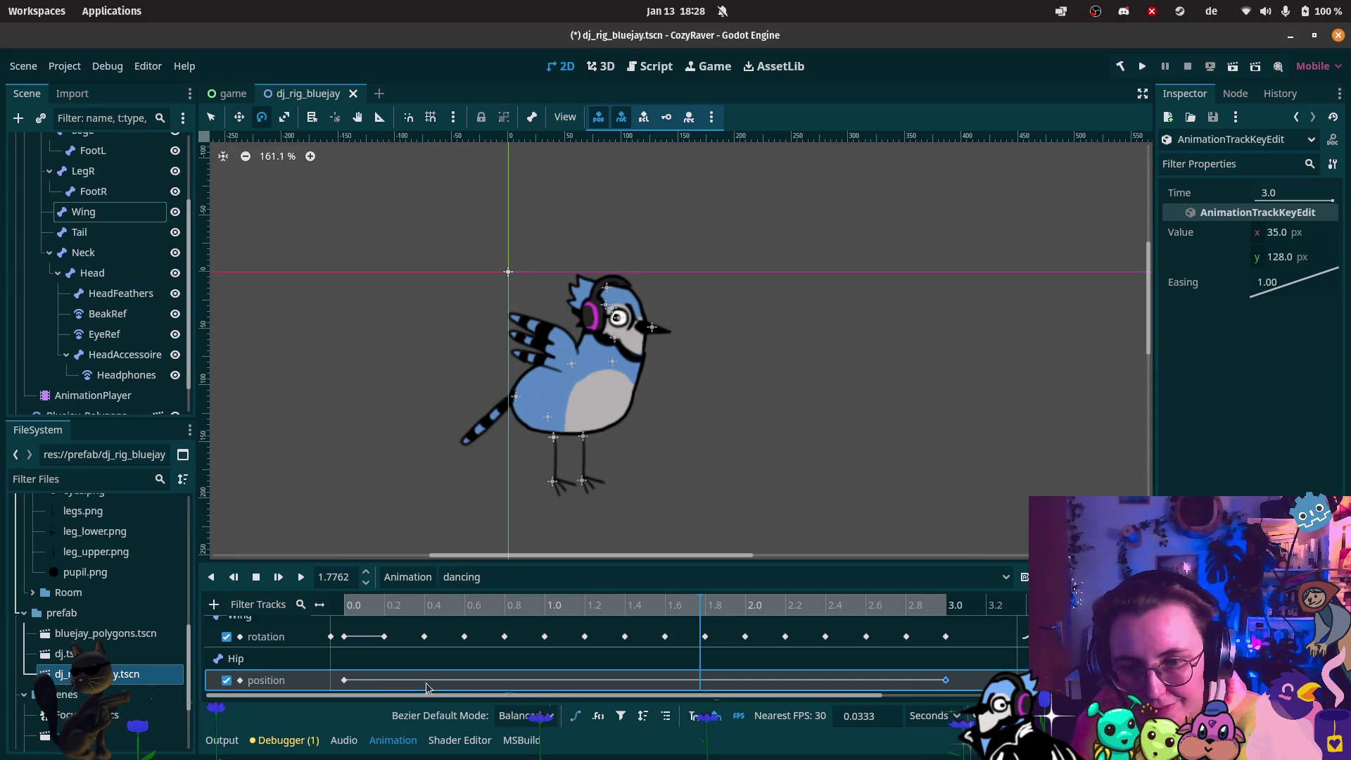
# Add a Hip position key at 0.6 s and raise its y value to 120
pyautogui.rightClick(464, 682)
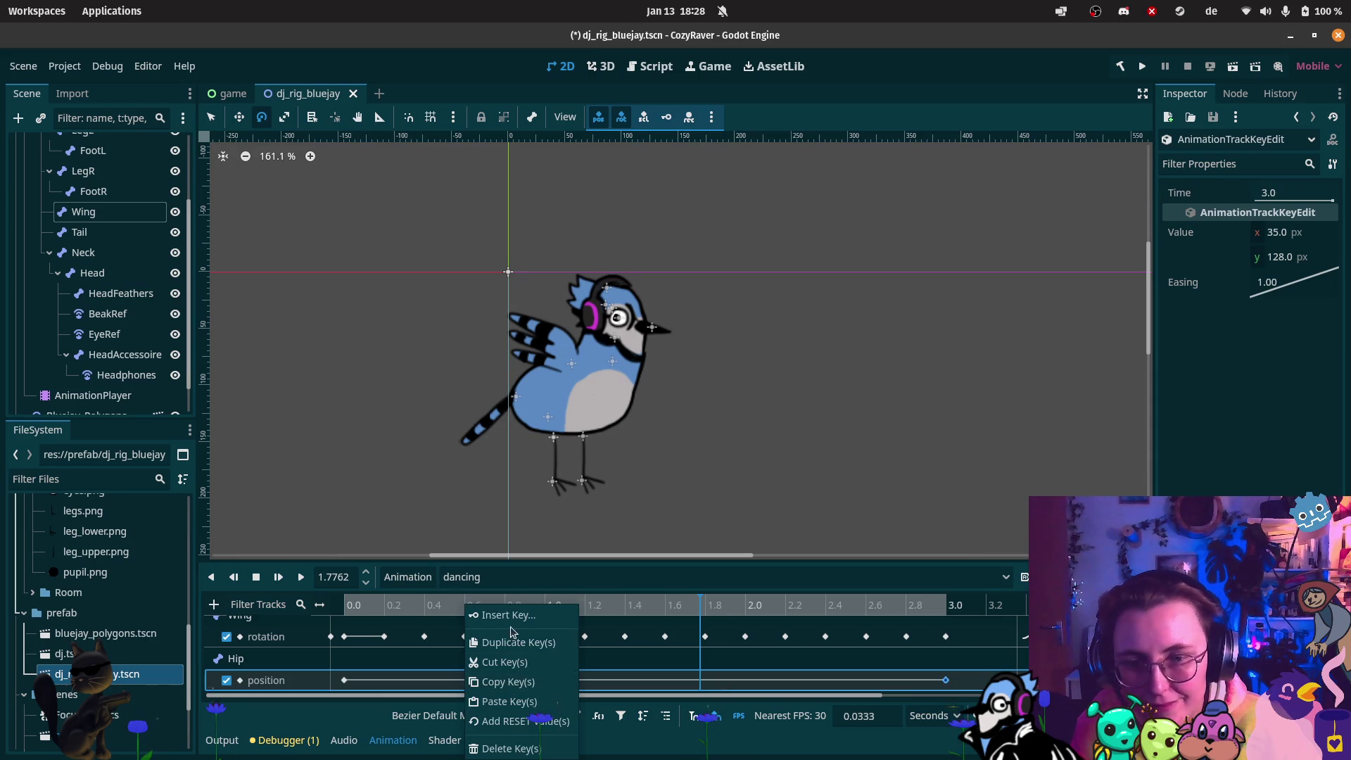
pyautogui.click(496, 615)
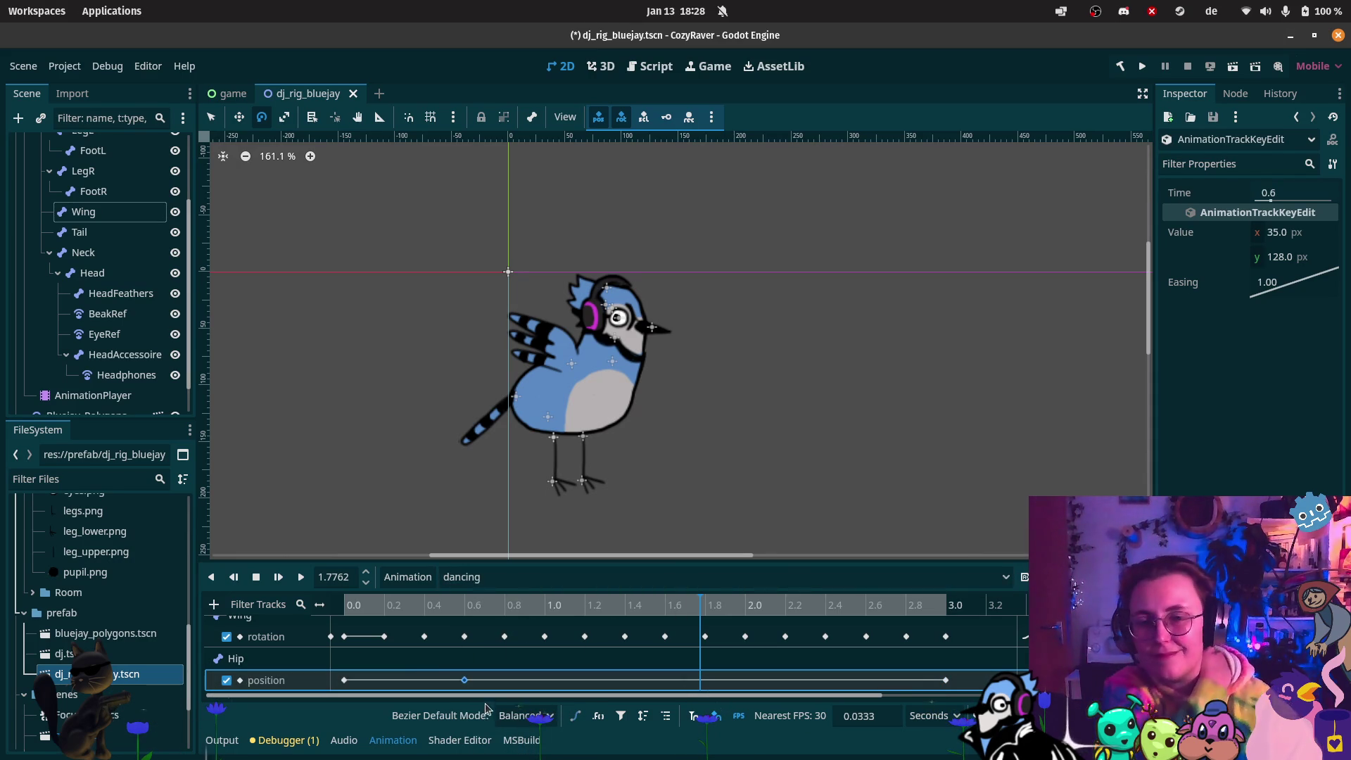
pyautogui.click(1287, 258)
pyautogui.write('120')
pyautogui.press('Return')
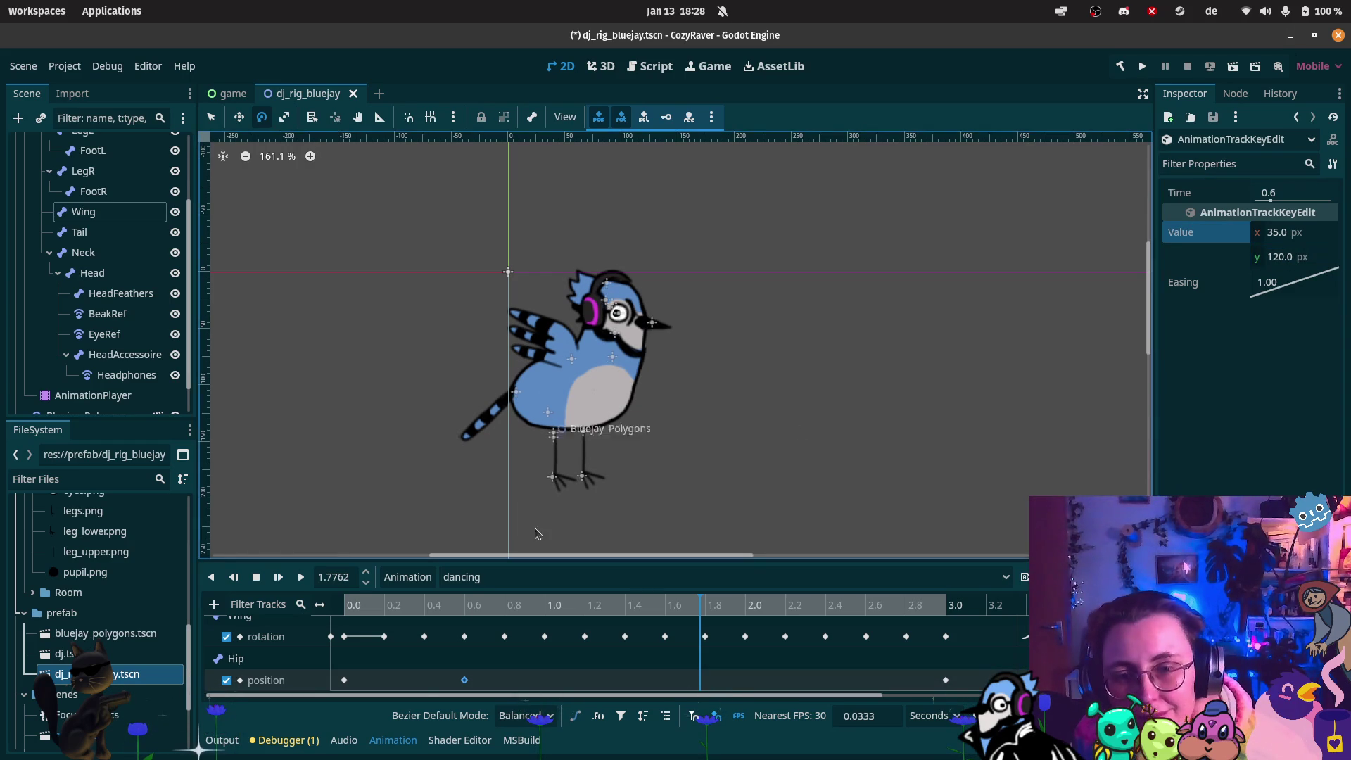
# Duplicate the first Hip key (y 128) to about 0.54 s
pyautogui.click(584, 686)
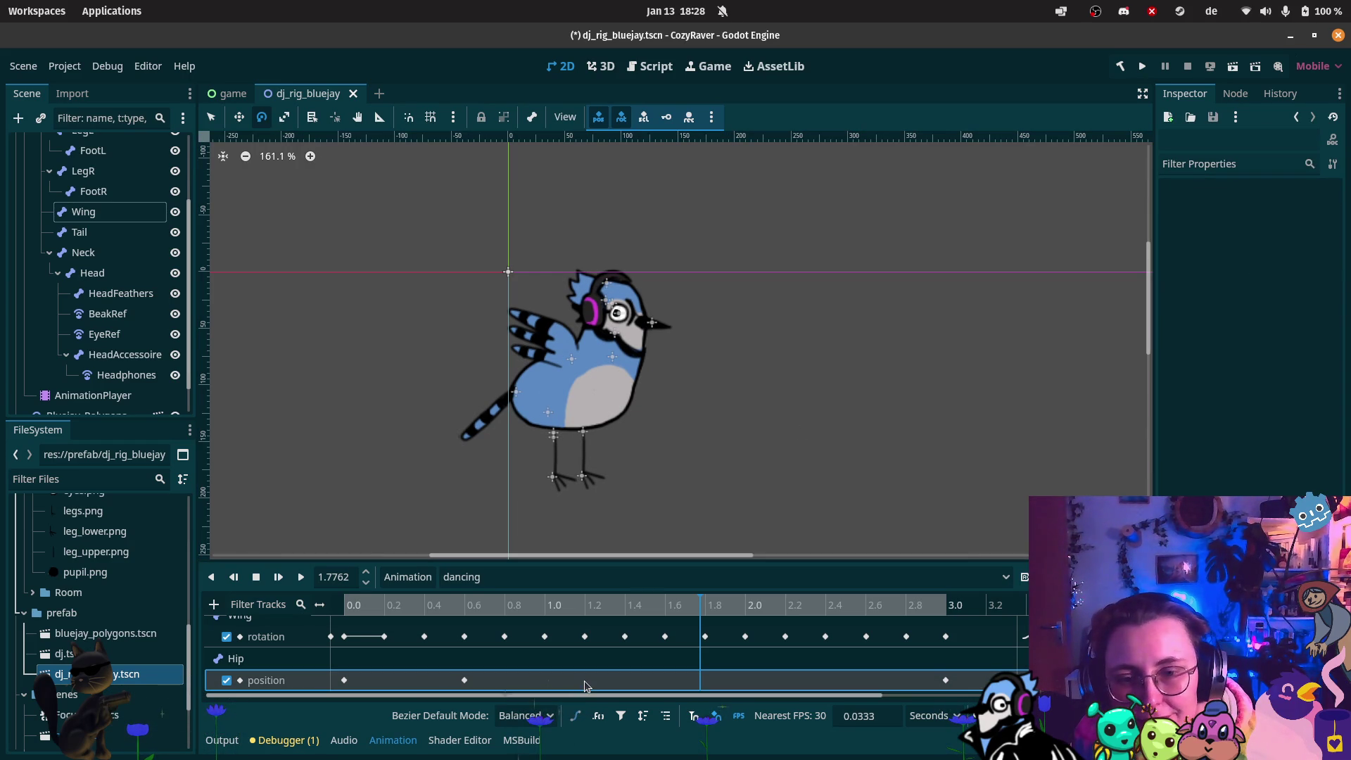
pyautogui.rightClick(586, 681)
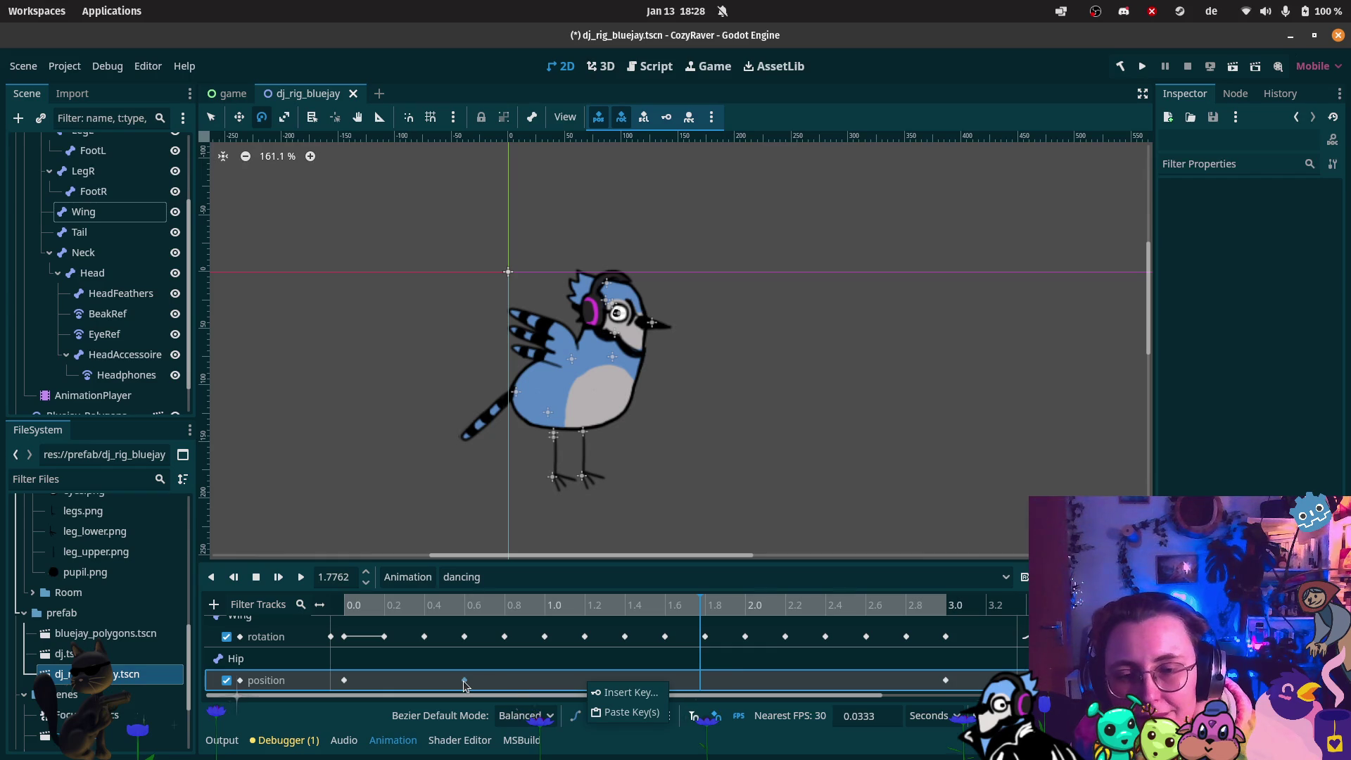
pyautogui.click(348, 680)
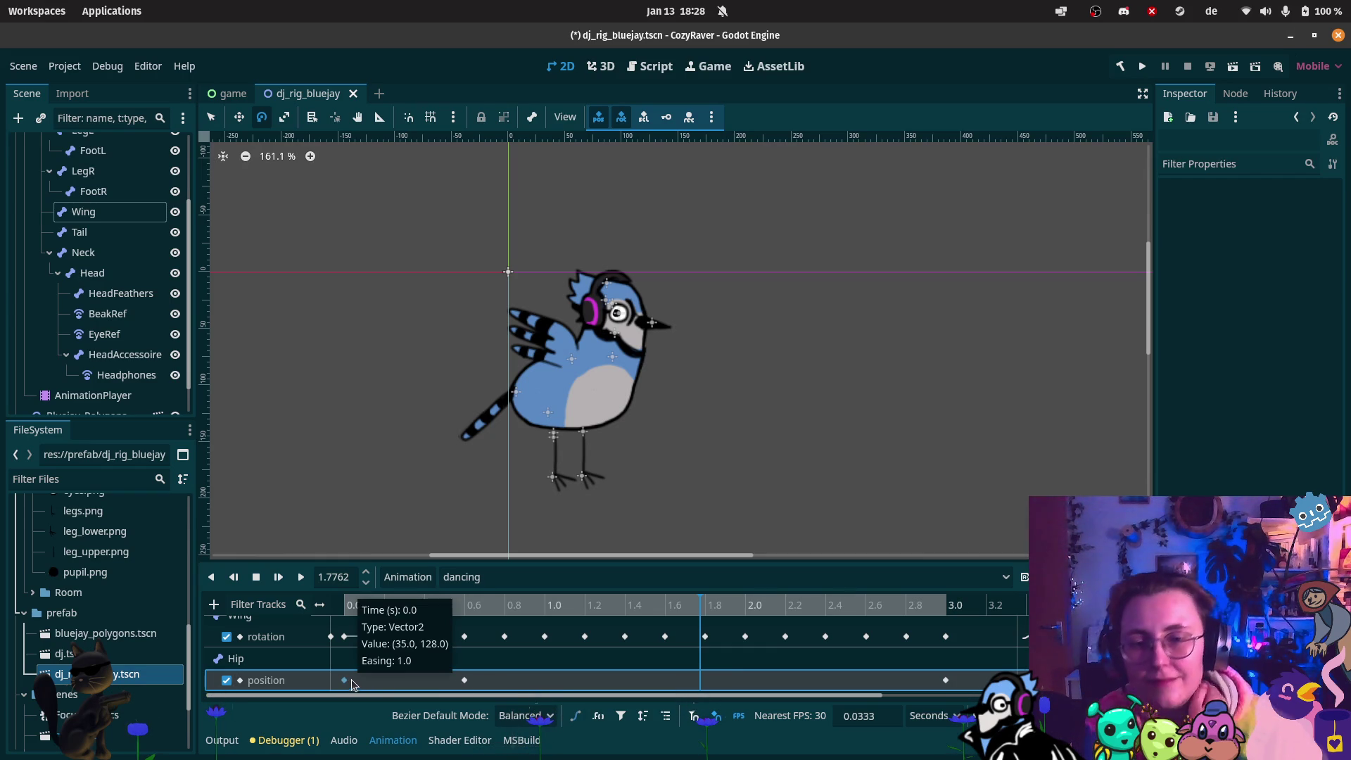
pyautogui.click(448, 605)
pyautogui.moveTo(448, 606); pyautogui.dragTo(451, 606)
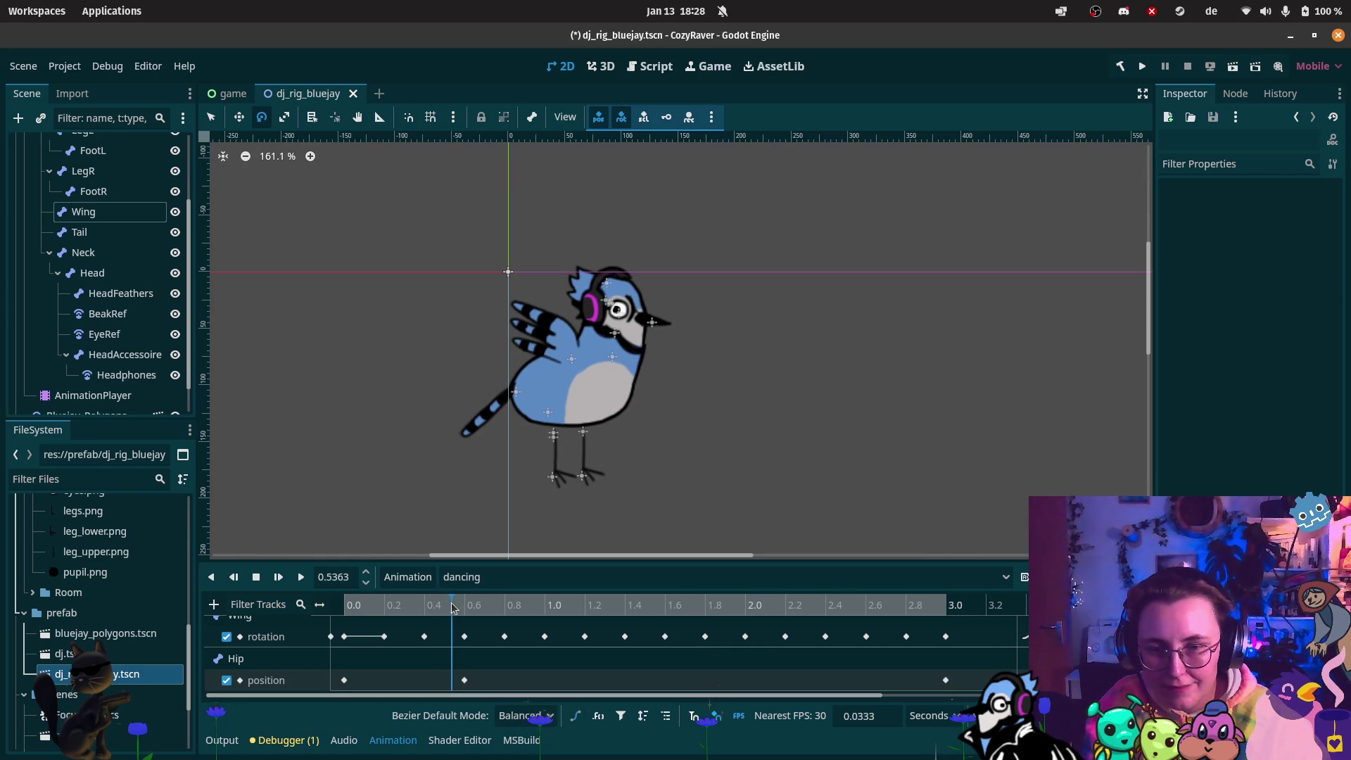
pyautogui.click(344, 679)
pyautogui.hotkey('ctrl', 'd')
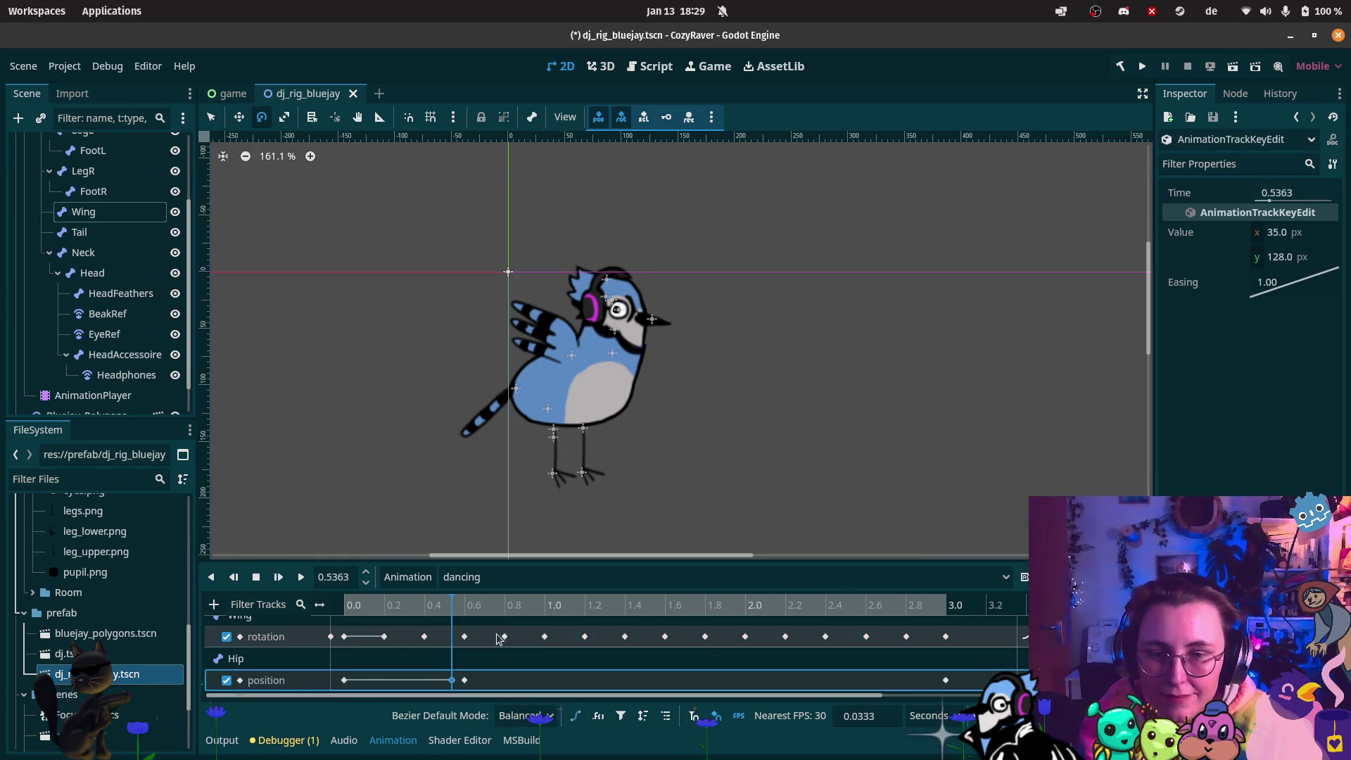
# Duplicate Hip keys to 0.67 s (y 128), 1.2 s (y 120) and 1.14 s (y 128)
pyautogui.click(945, 680)
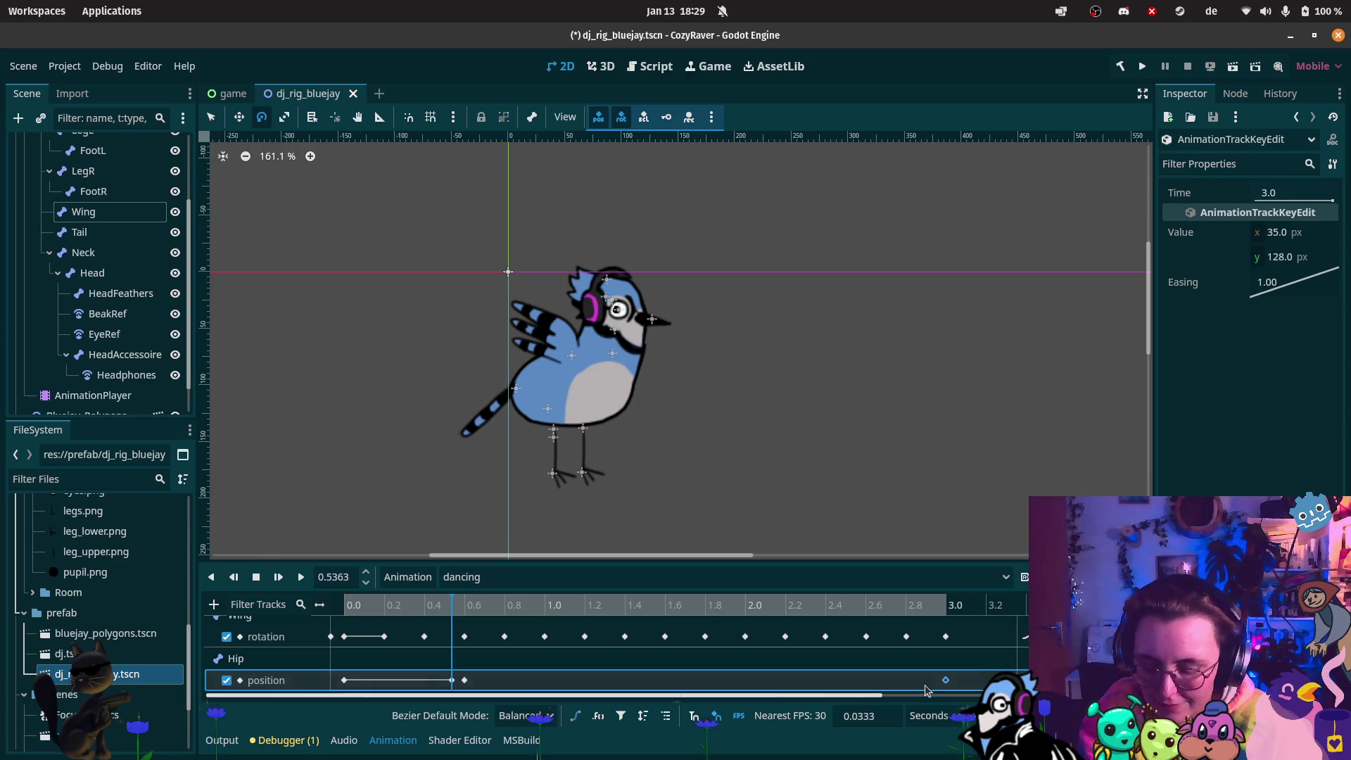
pyautogui.moveTo(517, 599); pyautogui.dragTo(479, 604)
pyautogui.hotkey('ctrl', 'd')
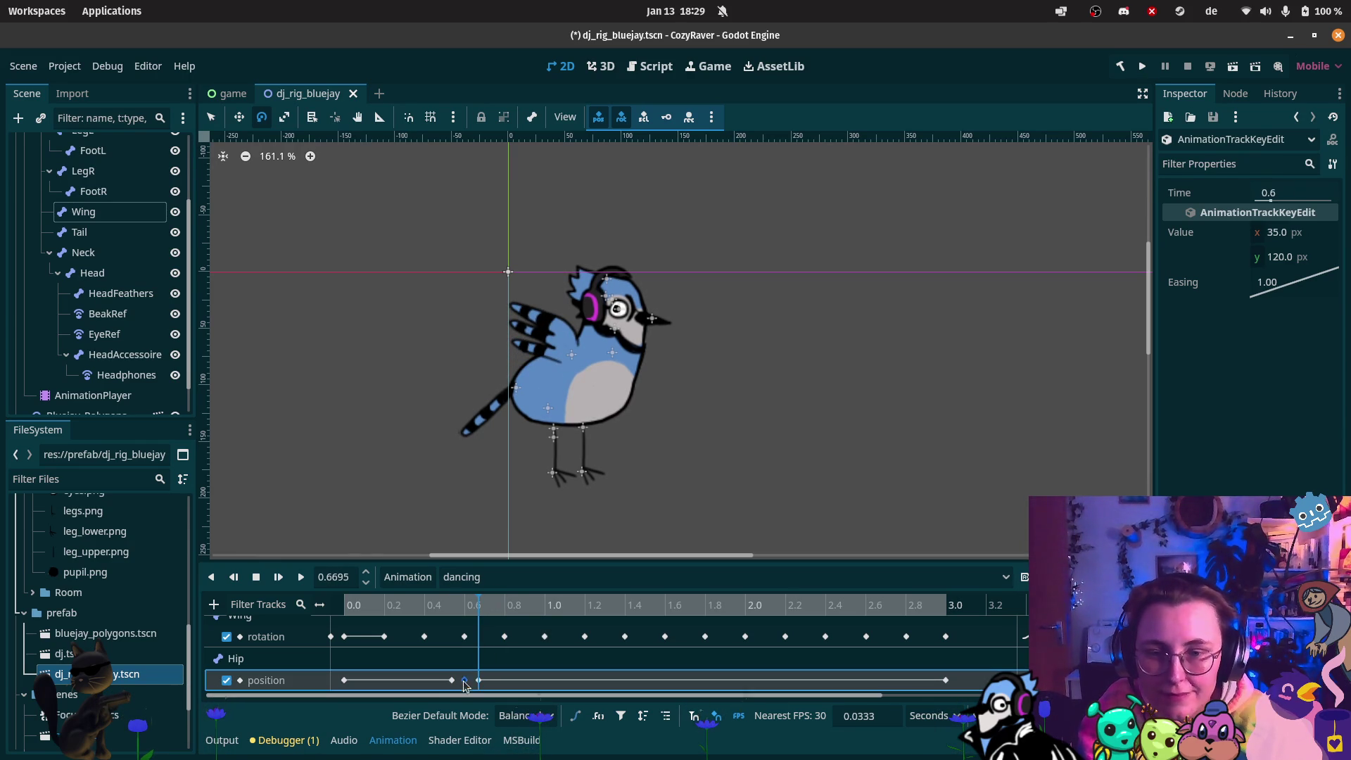
pyautogui.click(464, 681)
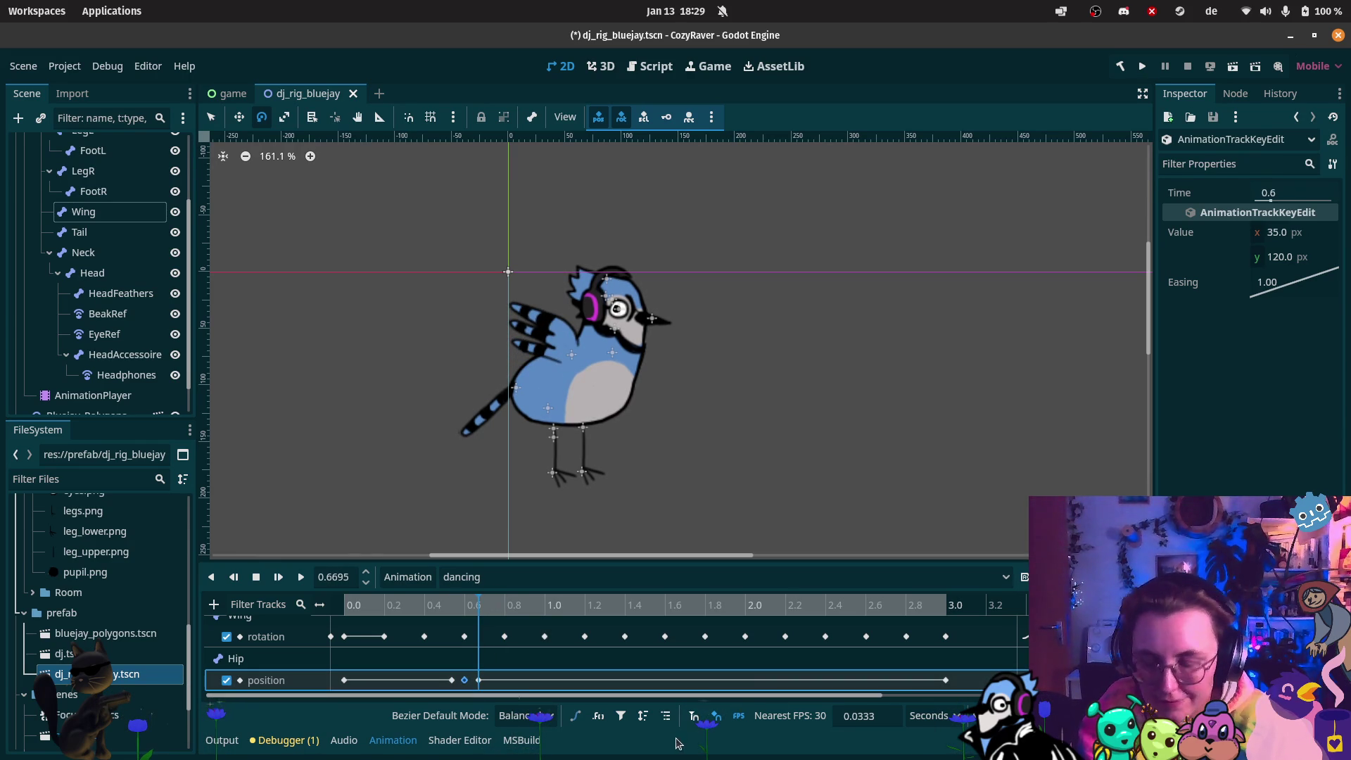
pyautogui.click(584, 605)
pyautogui.hotkey('ctrl', 'd')
pyautogui.click(477, 679)
pyautogui.click(572, 607)
pyautogui.hotkey('ctrl', 'd')
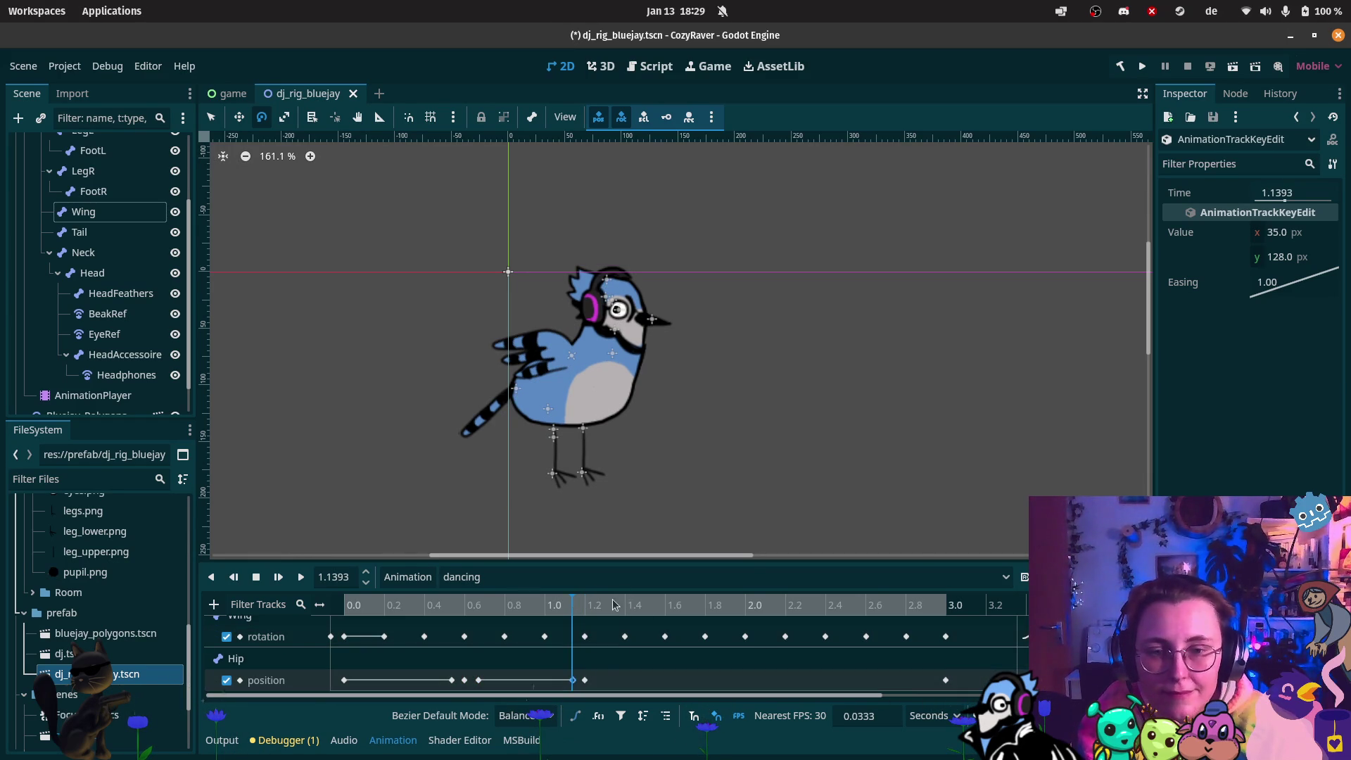
# Add Hip key copies at 1.27 s (y 128), 1.8 s (y 120) and 1.75 s (y 128)
pyautogui.click(606, 606)
pyautogui.moveTo(606, 607); pyautogui.dragTo(599, 607)
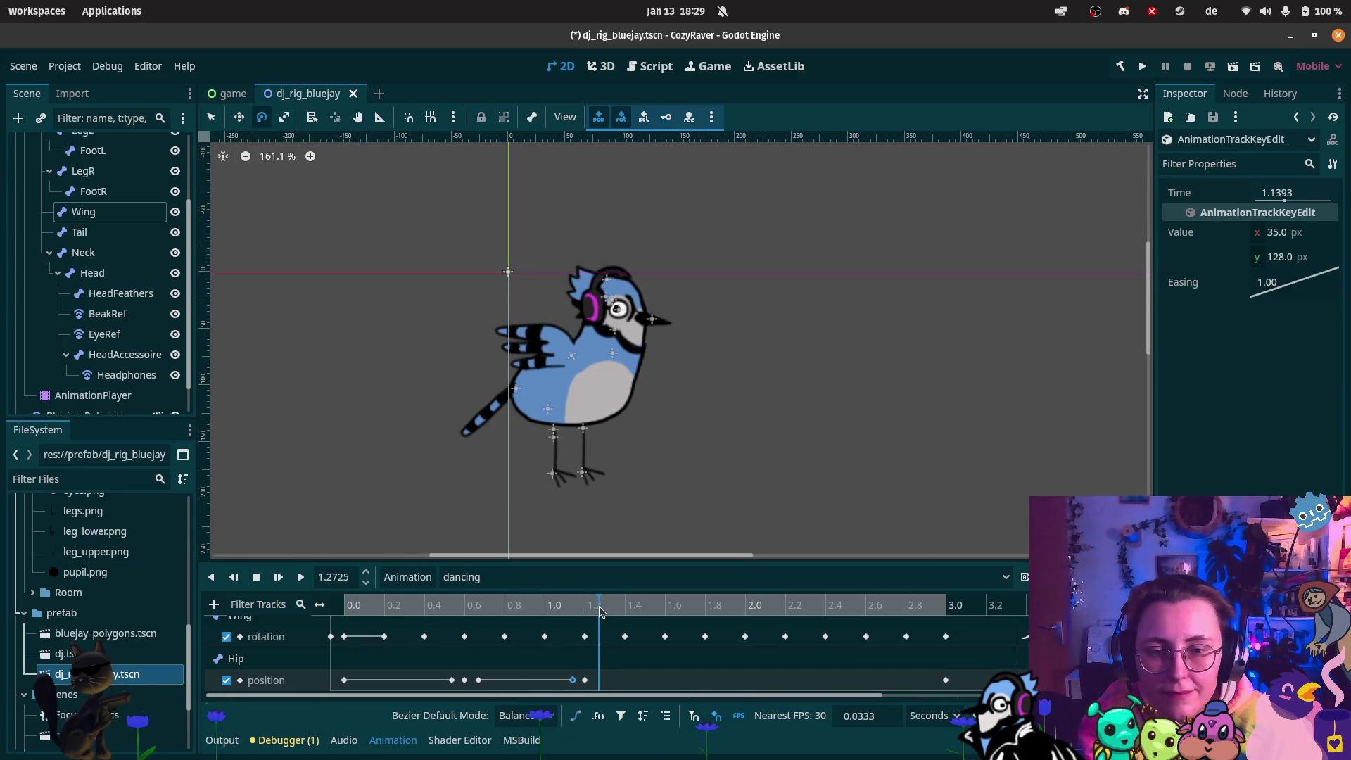
pyautogui.hotkey('ctrl', 'd')
pyautogui.click(585, 680)
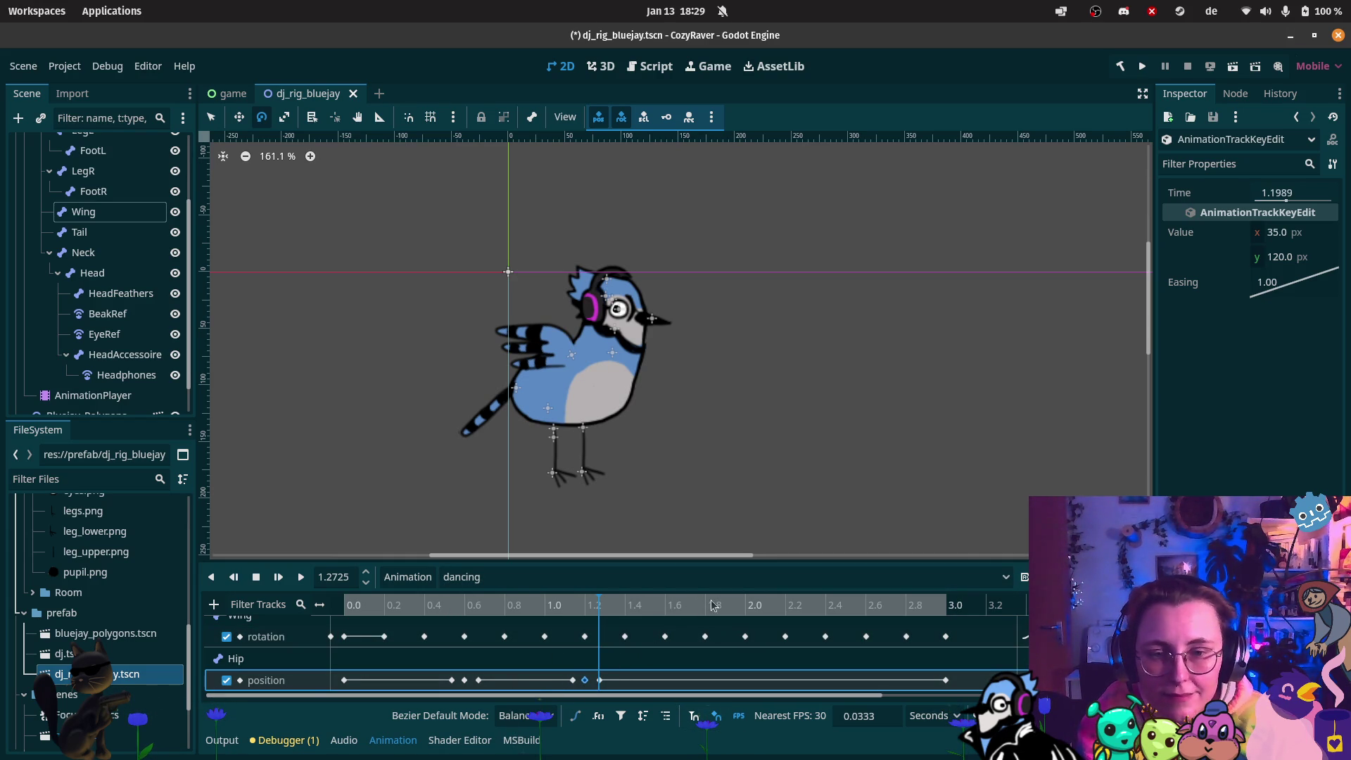
pyautogui.moveTo(705, 614); pyautogui.dragTo(707, 618)
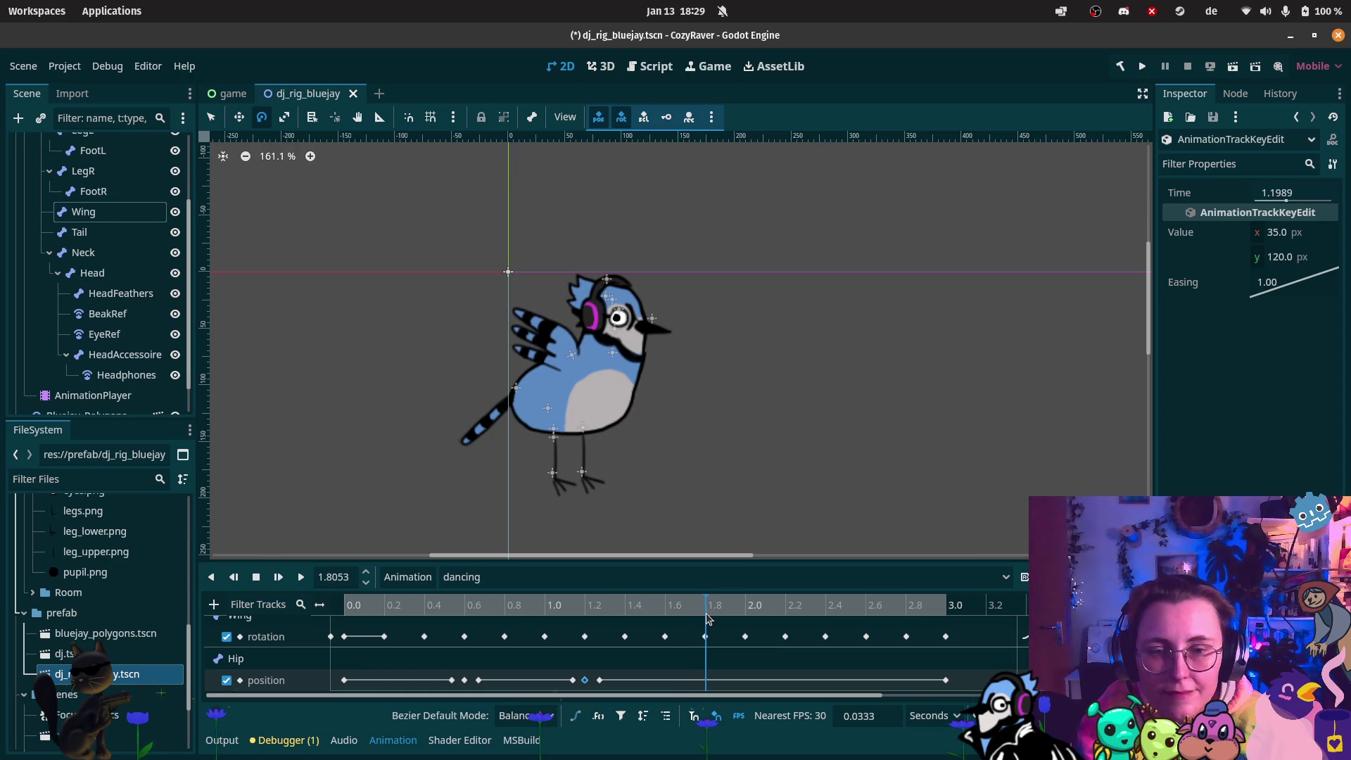
pyautogui.hotkey('ctrl', 'd')
pyautogui.click(600, 679)
pyautogui.click(696, 610)
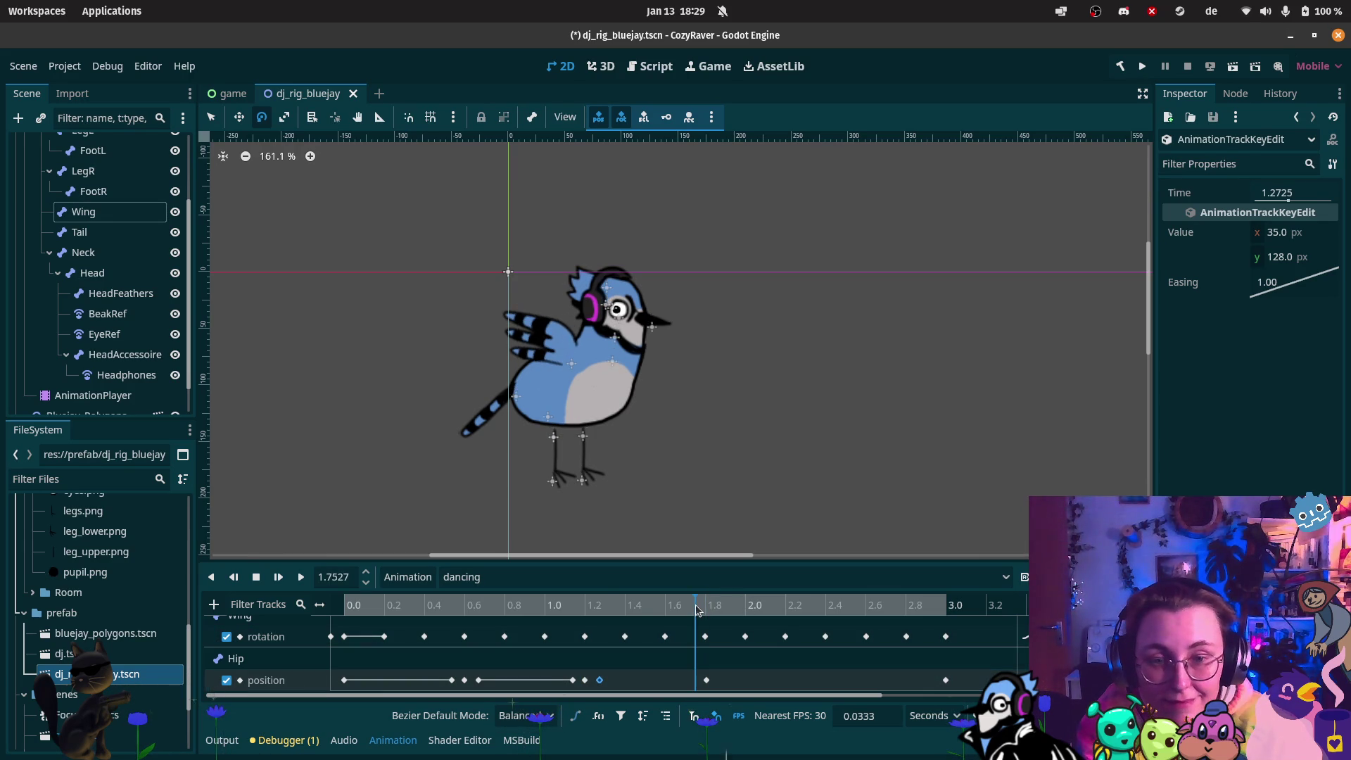
pyautogui.hotkey('ctrl', 'd')
# Add Hip key copies at 1.88 s (y 128) and 2.4 s (y 120)
pyautogui.click(728, 610)
pyautogui.click(719, 610)
pyautogui.hotkey('ctrl', 'd')
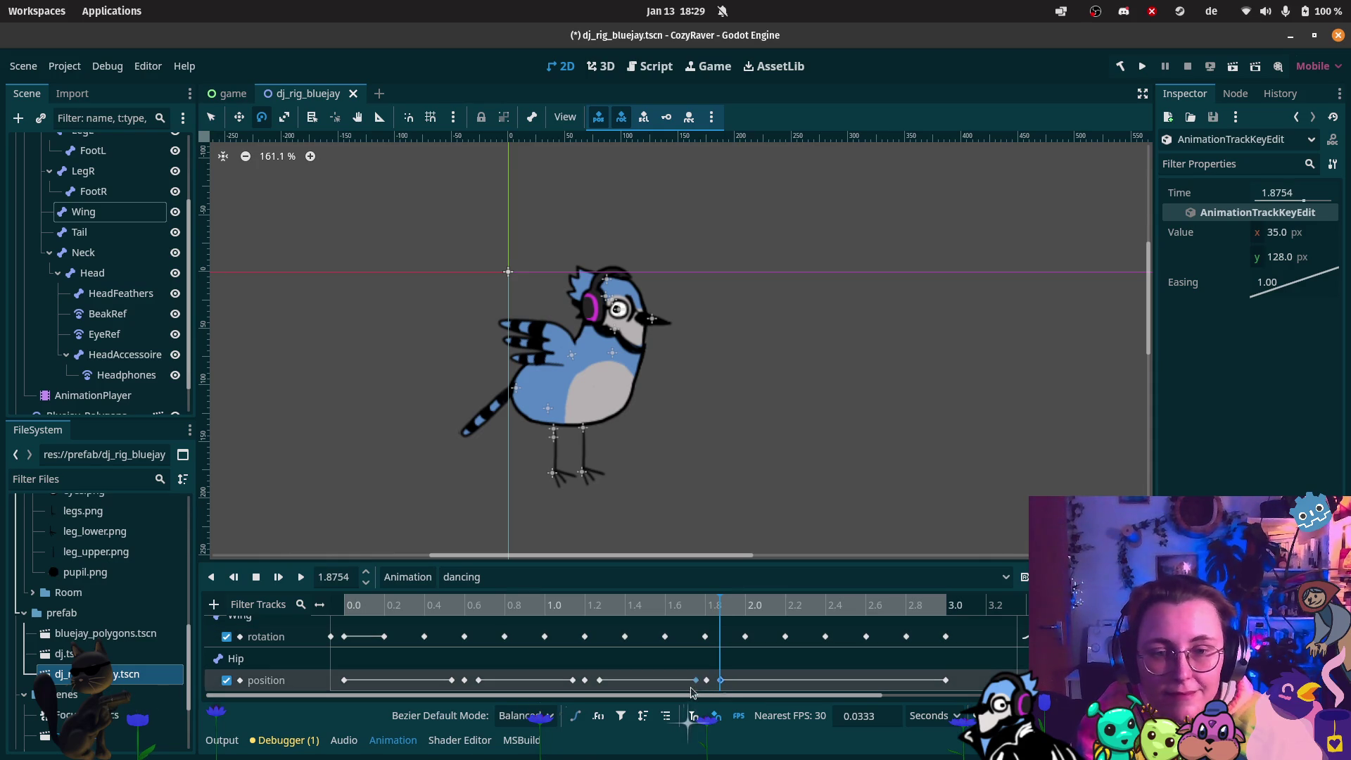
pyautogui.click(706, 680)
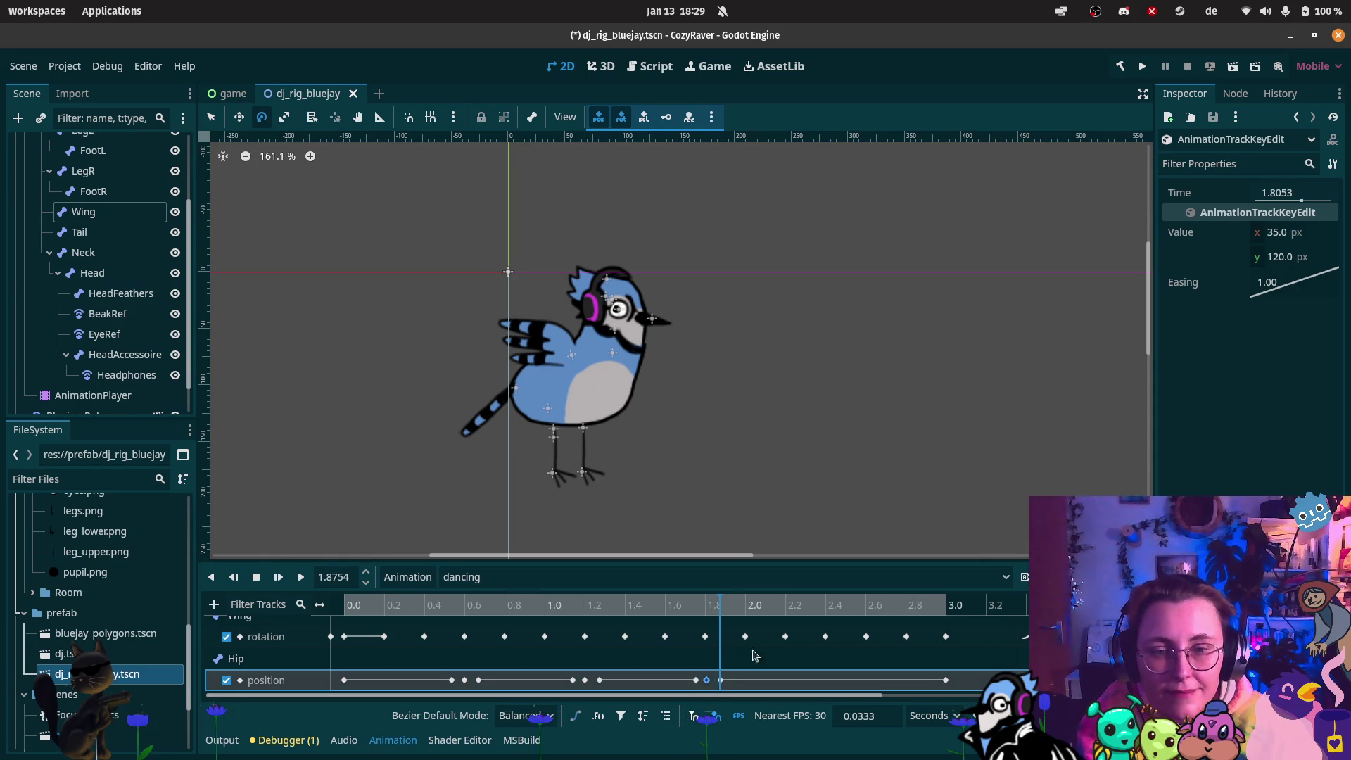
pyautogui.click(827, 611)
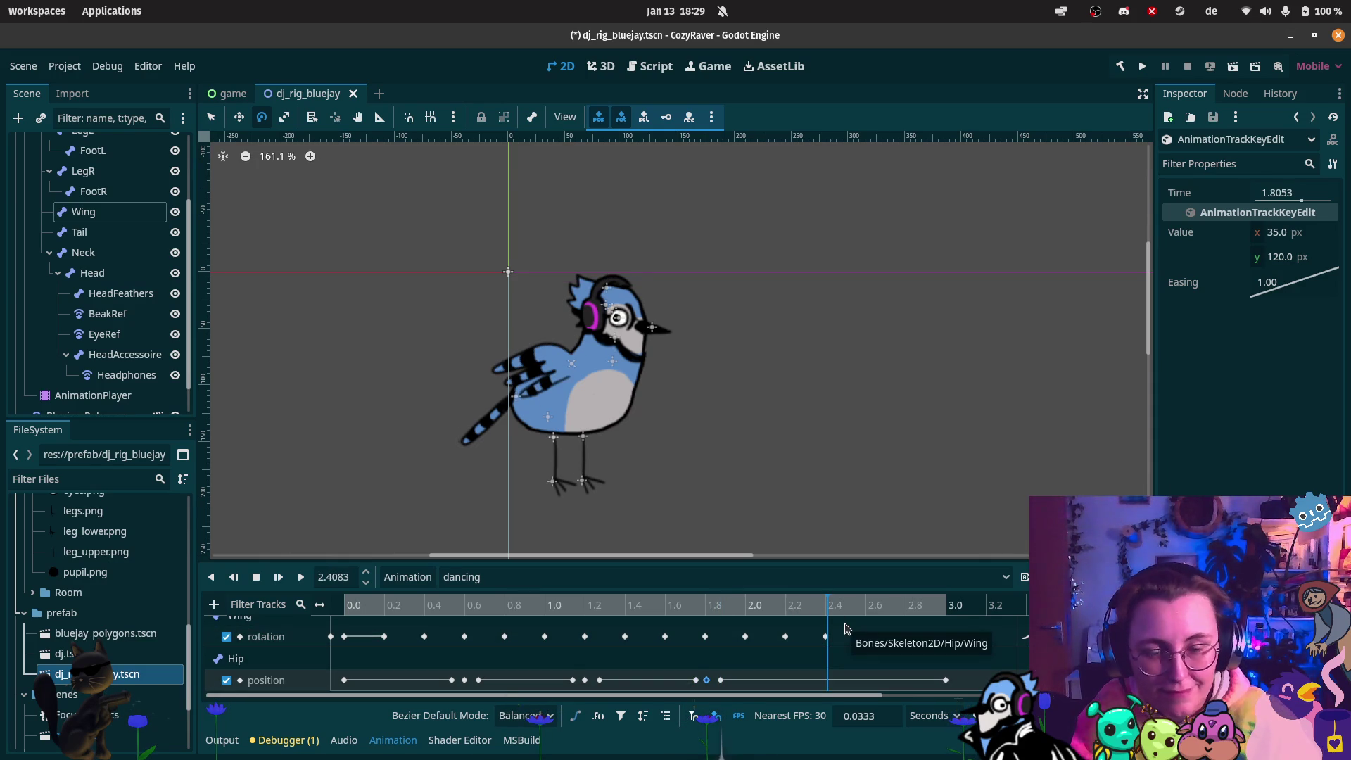
pyautogui.hotkey('ctrl', 'd')
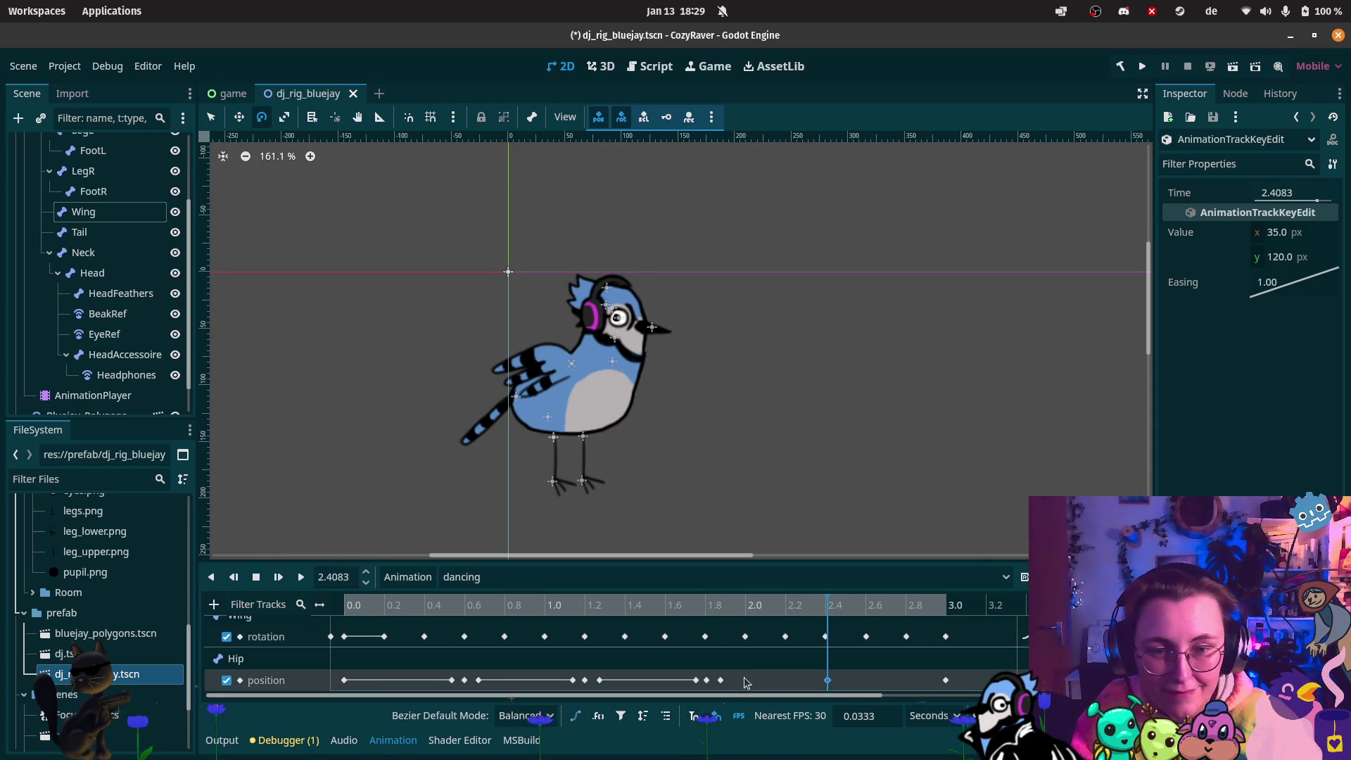
pyautogui.click(722, 680)
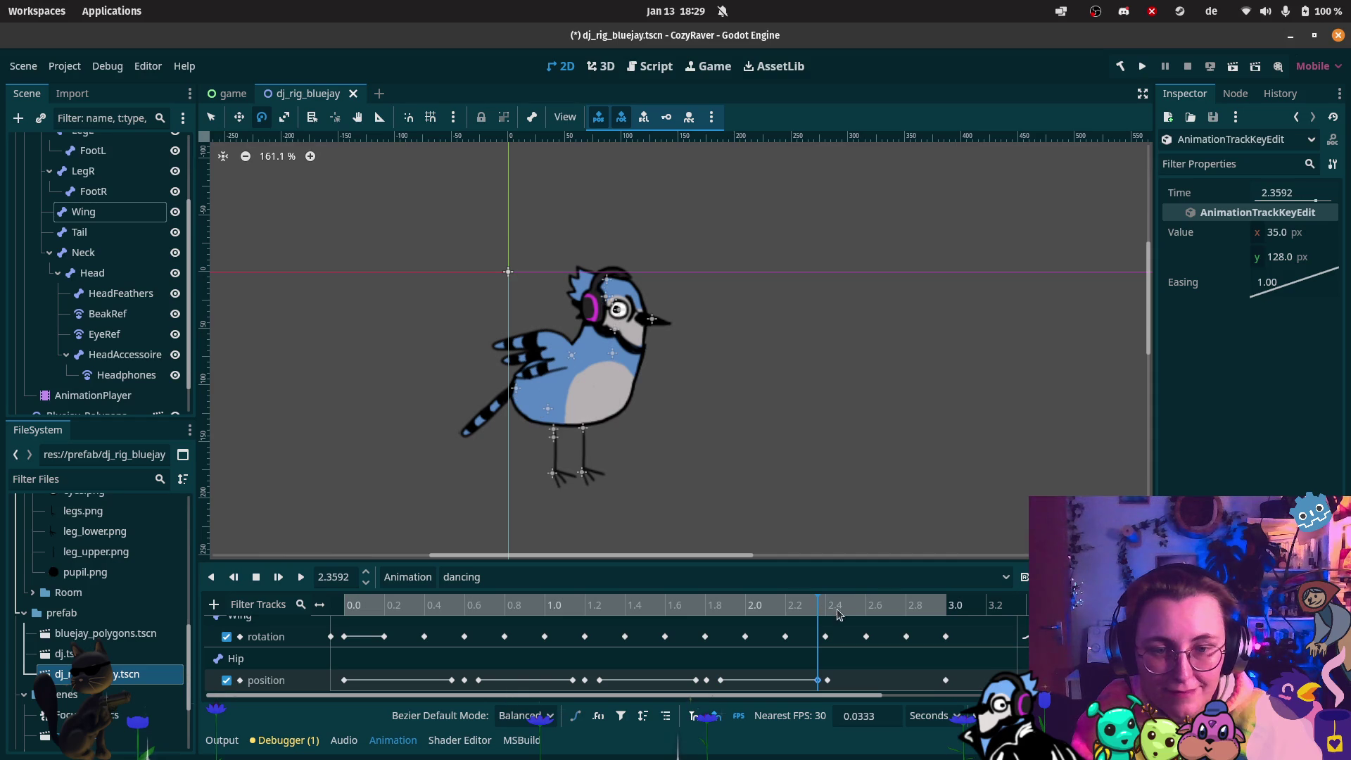
pyautogui.moveTo(843, 609); pyautogui.dragTo(839, 609)
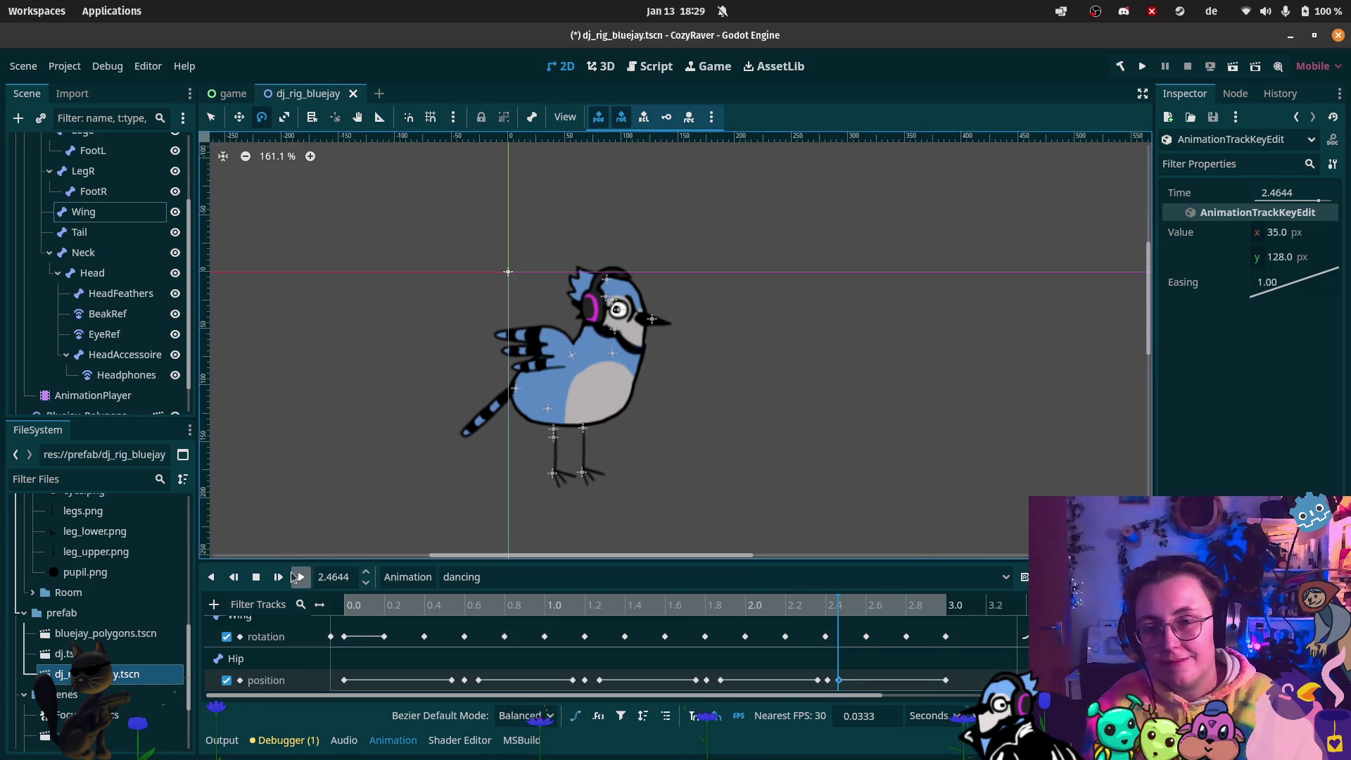
# Play the dancing animation twice to preview the hip bobbing
pyautogui.click(296, 577)
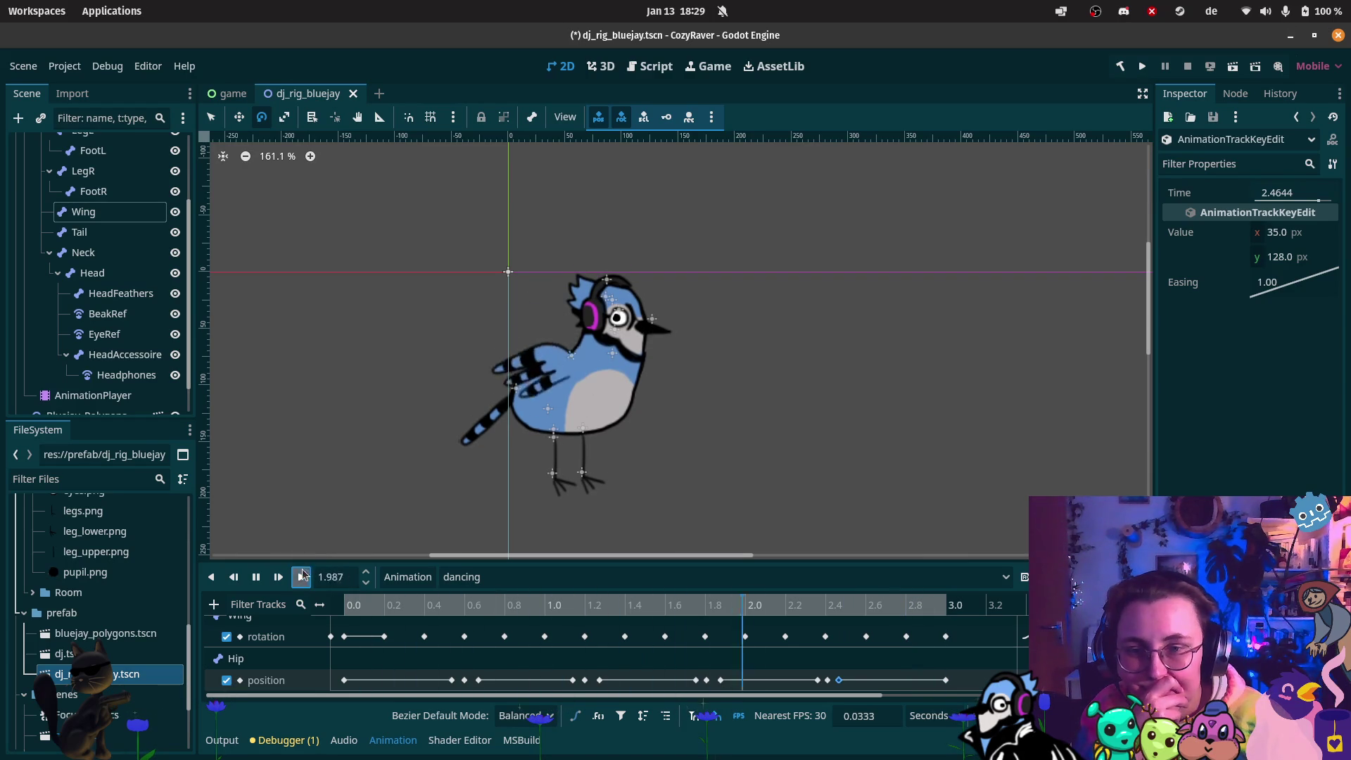
pyautogui.click(257, 578)
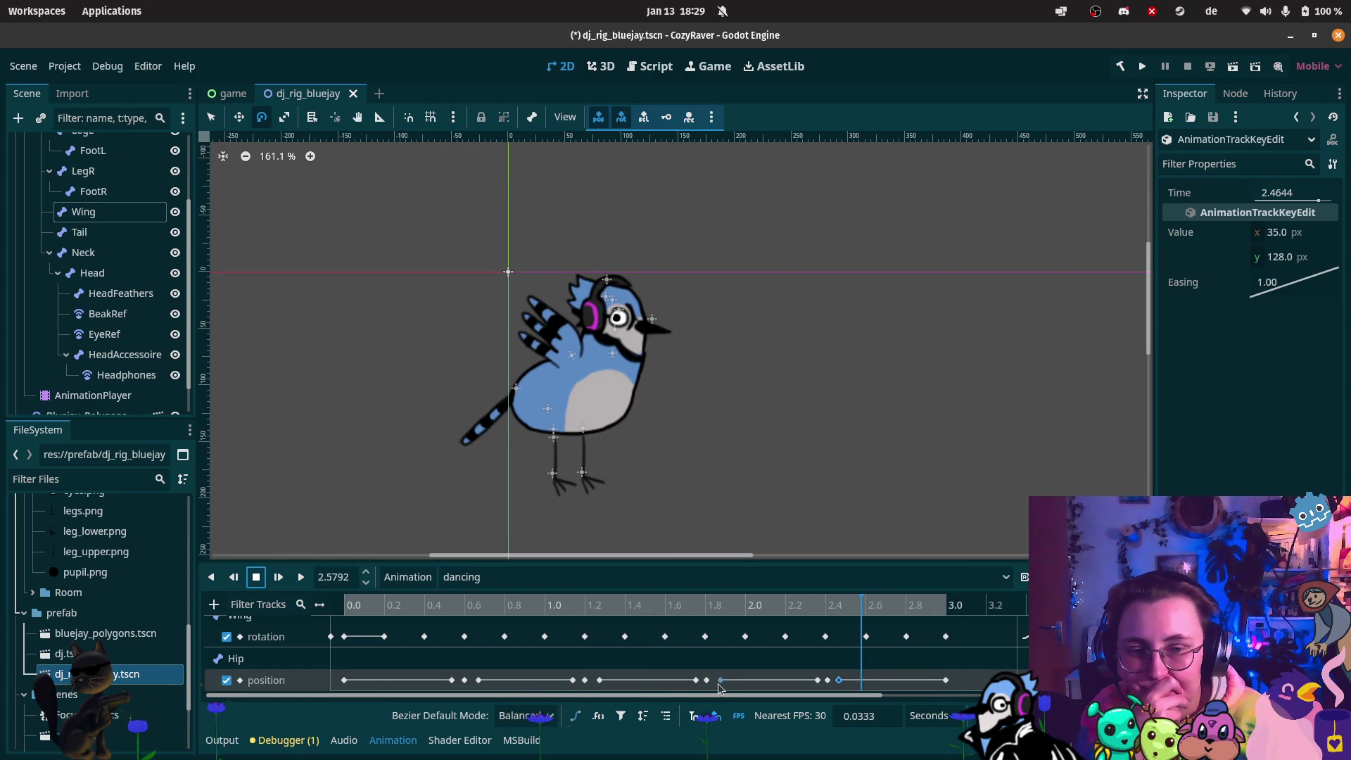
pyautogui.moveTo(590, 682)
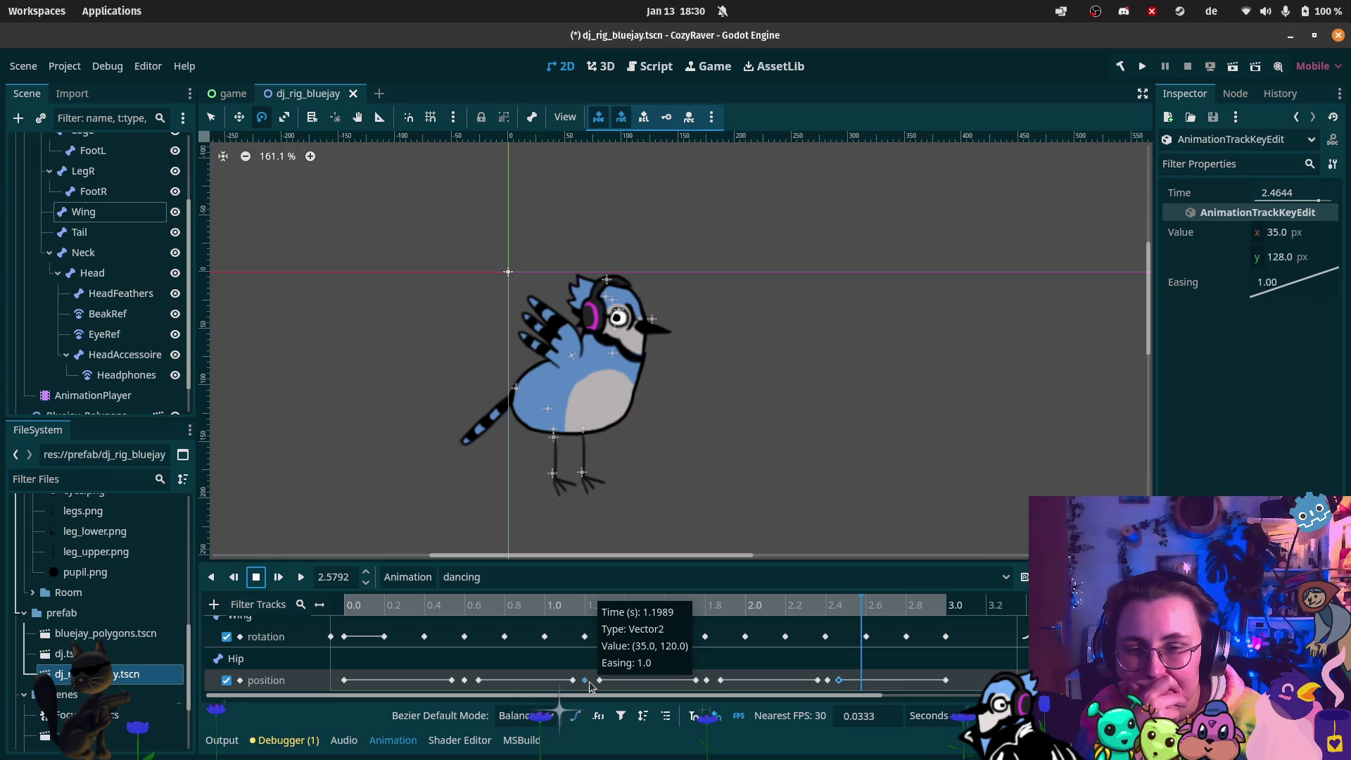
pyautogui.click(300, 577)
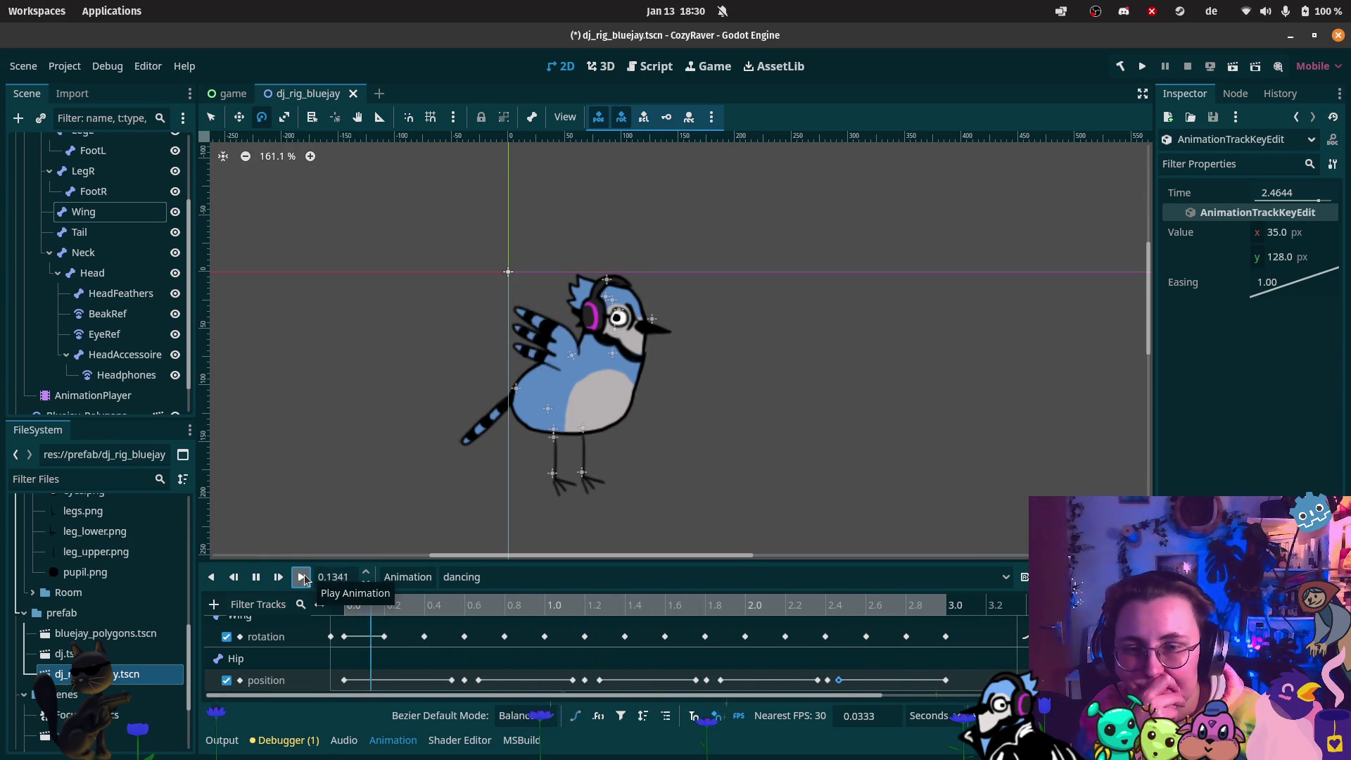
pyautogui.click(256, 577)
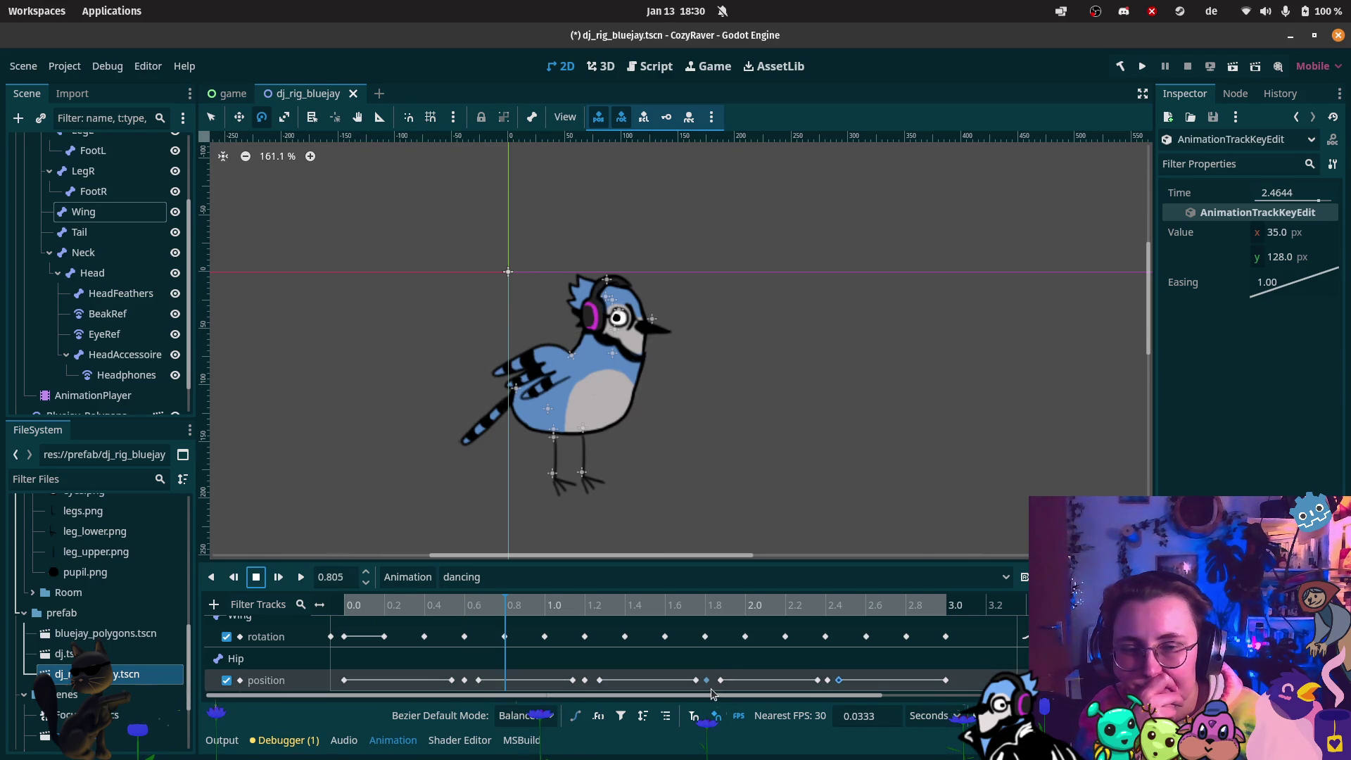
pyautogui.moveTo(712, 693)
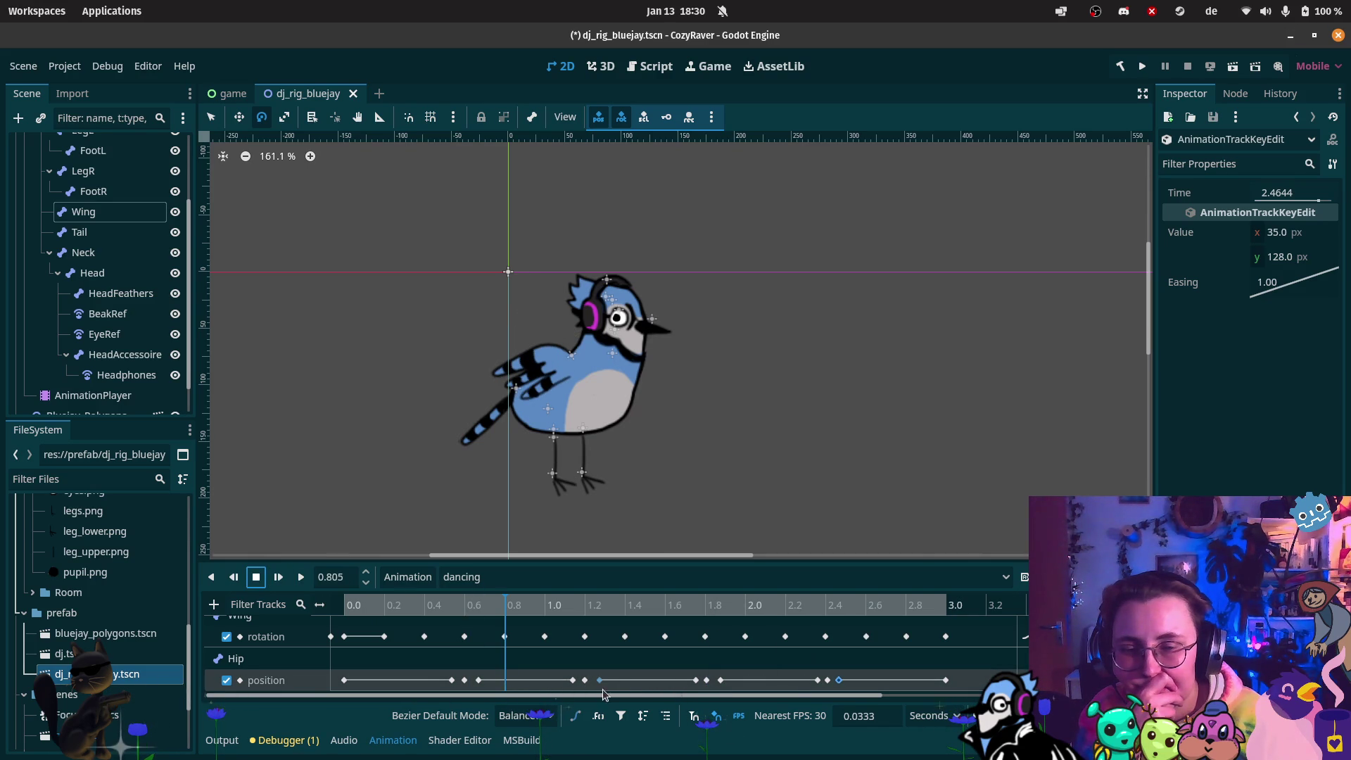
pyautogui.moveTo(584, 682)
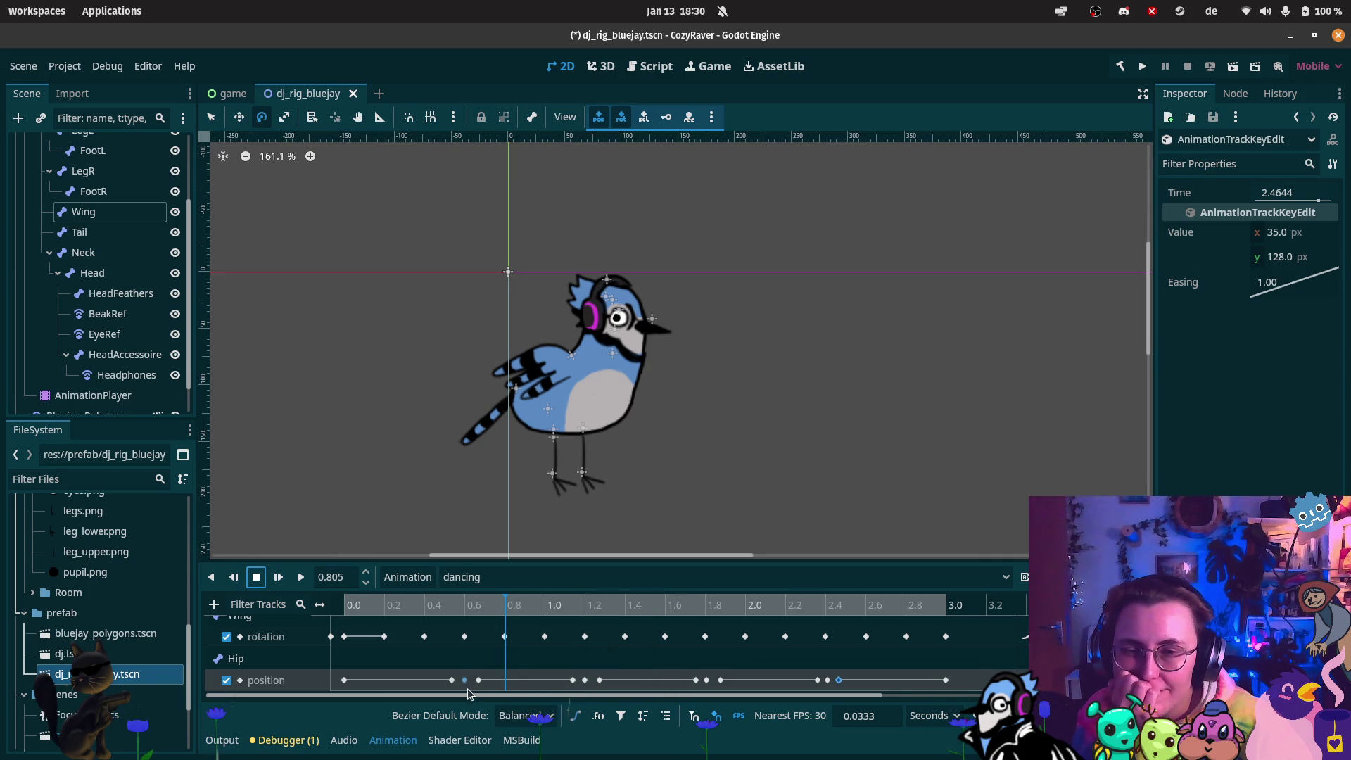
# Delete the Hip key near 1.8 s and replay the animation to check the motion
pyautogui.rightClick(706, 681)
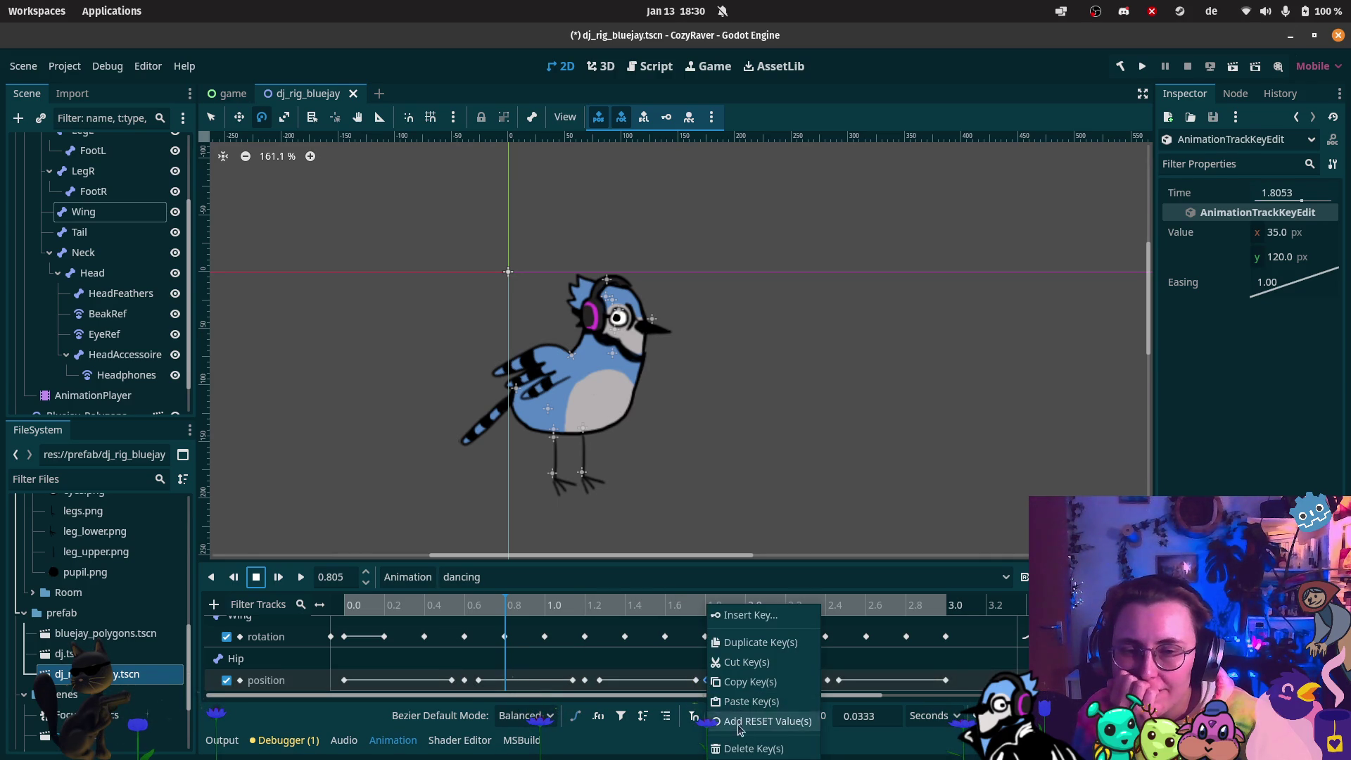
pyautogui.click(732, 740)
pyautogui.click(307, 579)
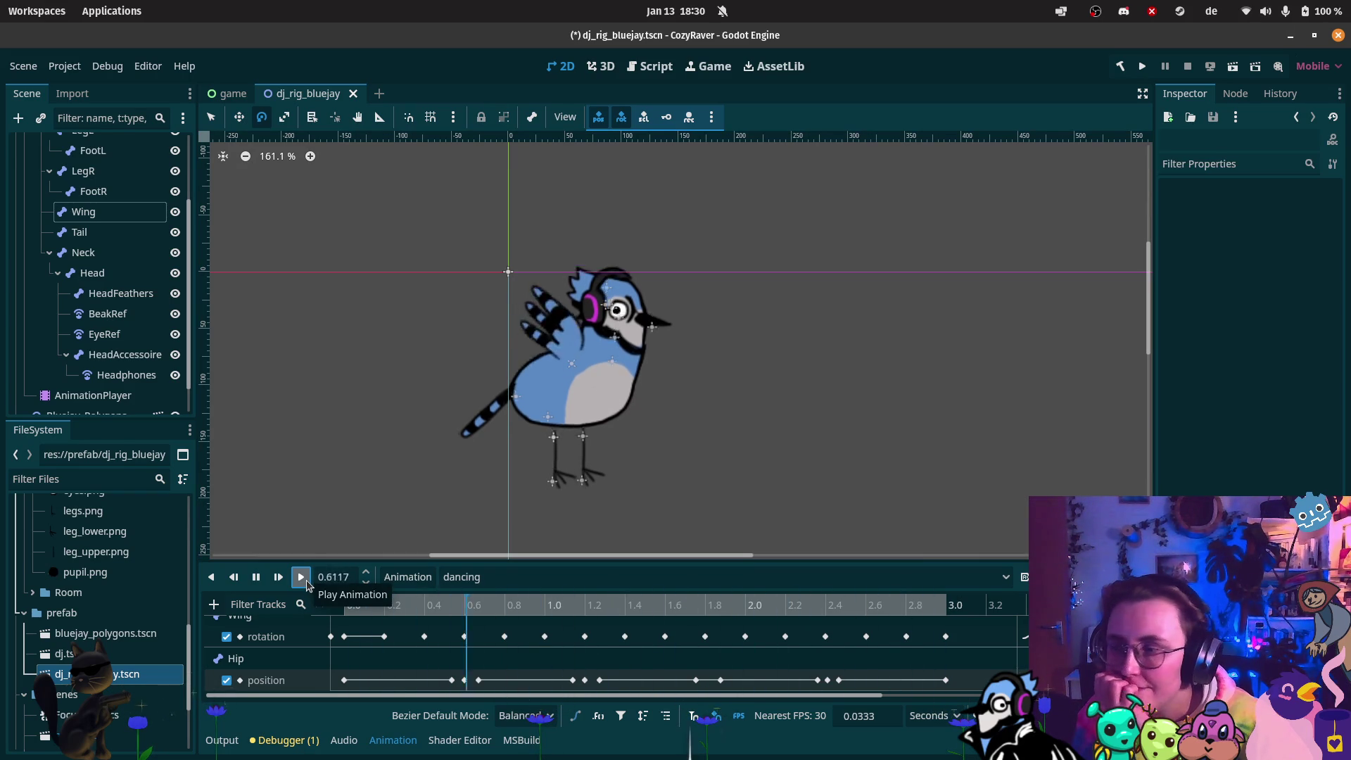
pyautogui.click(257, 578)
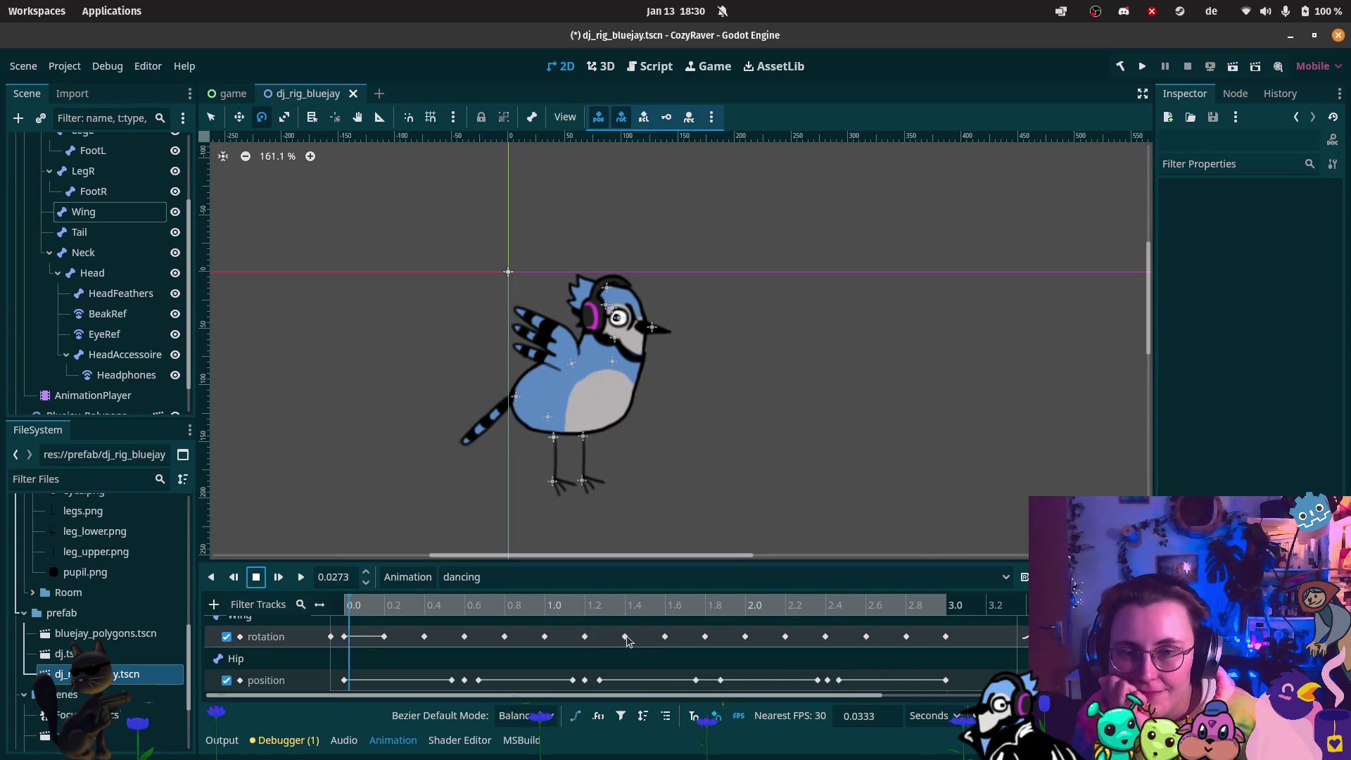
pyautogui.click(214, 603)
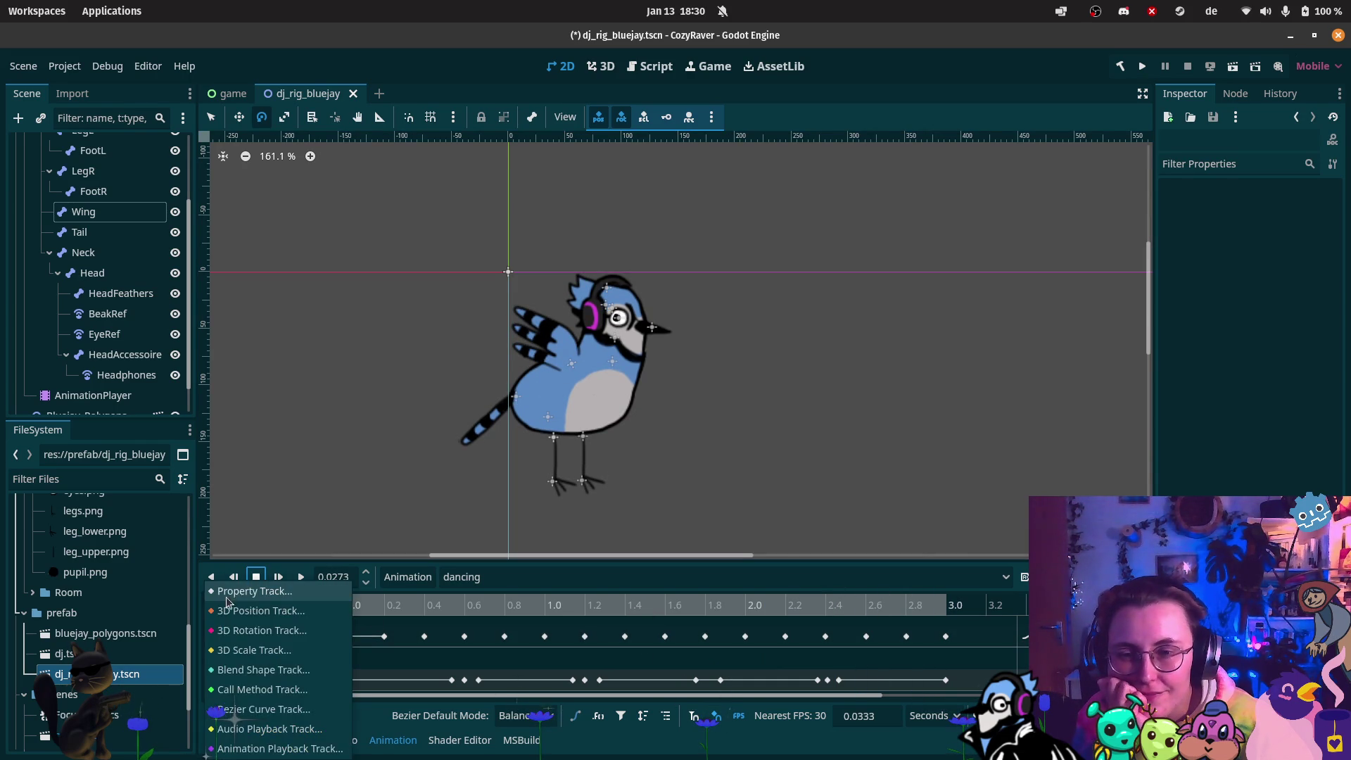
# Add a property track animating the Pupil node's position
pyautogui.click(243, 592)
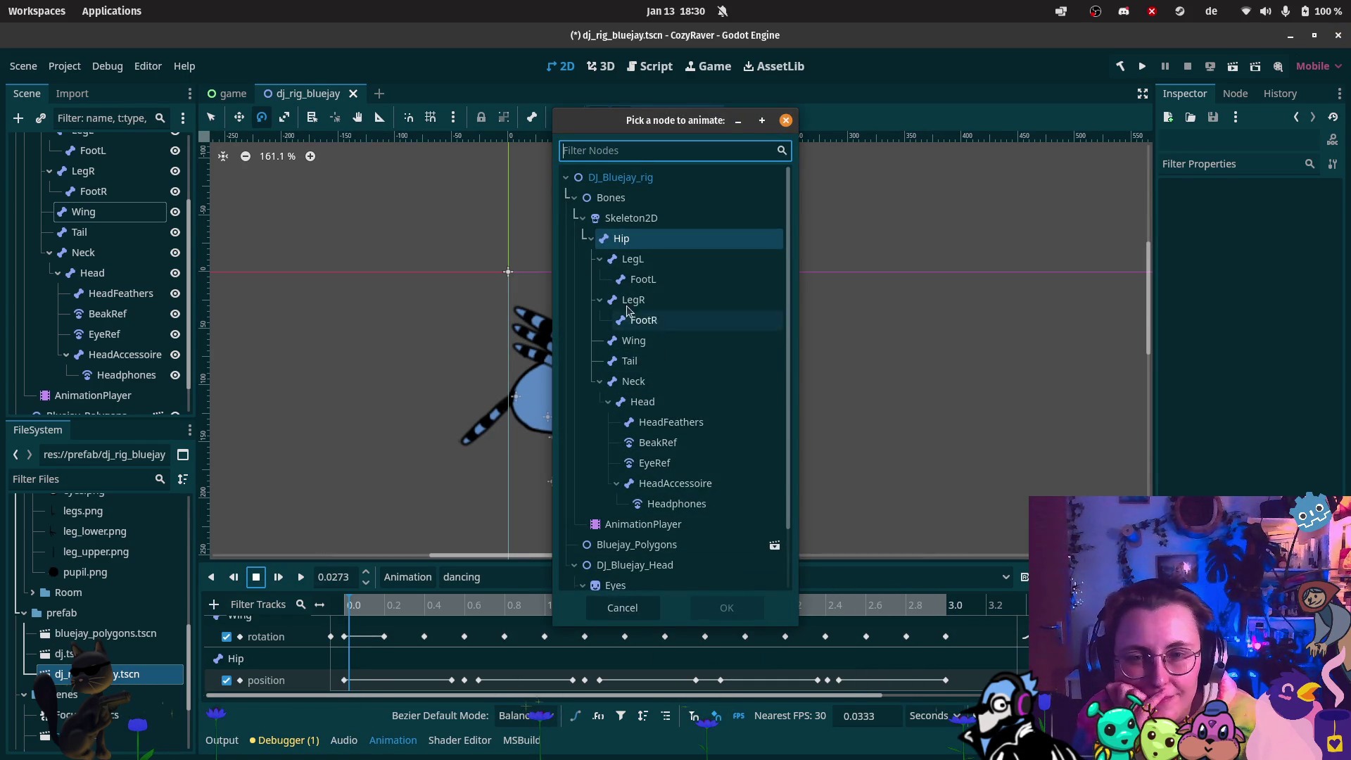
pyautogui.scroll(-1, 674, 430)
pyautogui.click(598, 534)
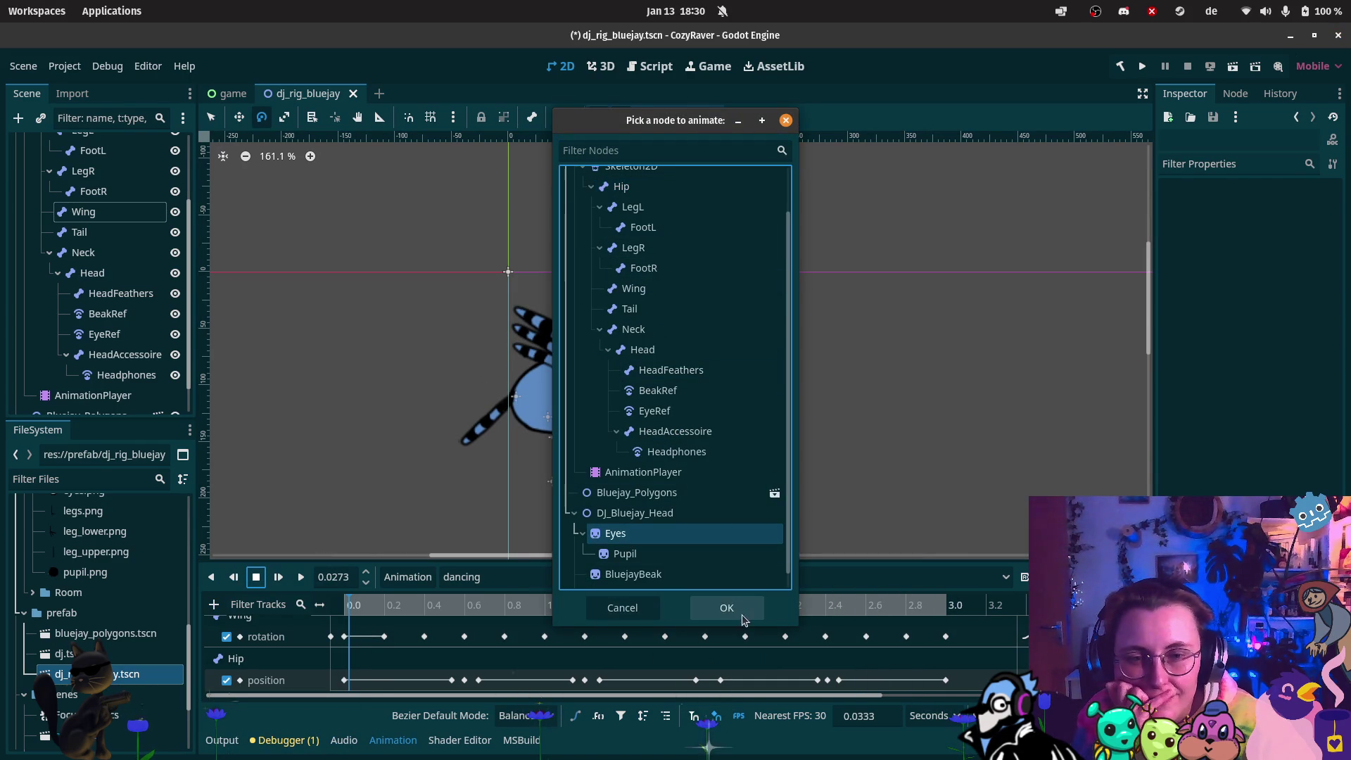
pyautogui.click(696, 555)
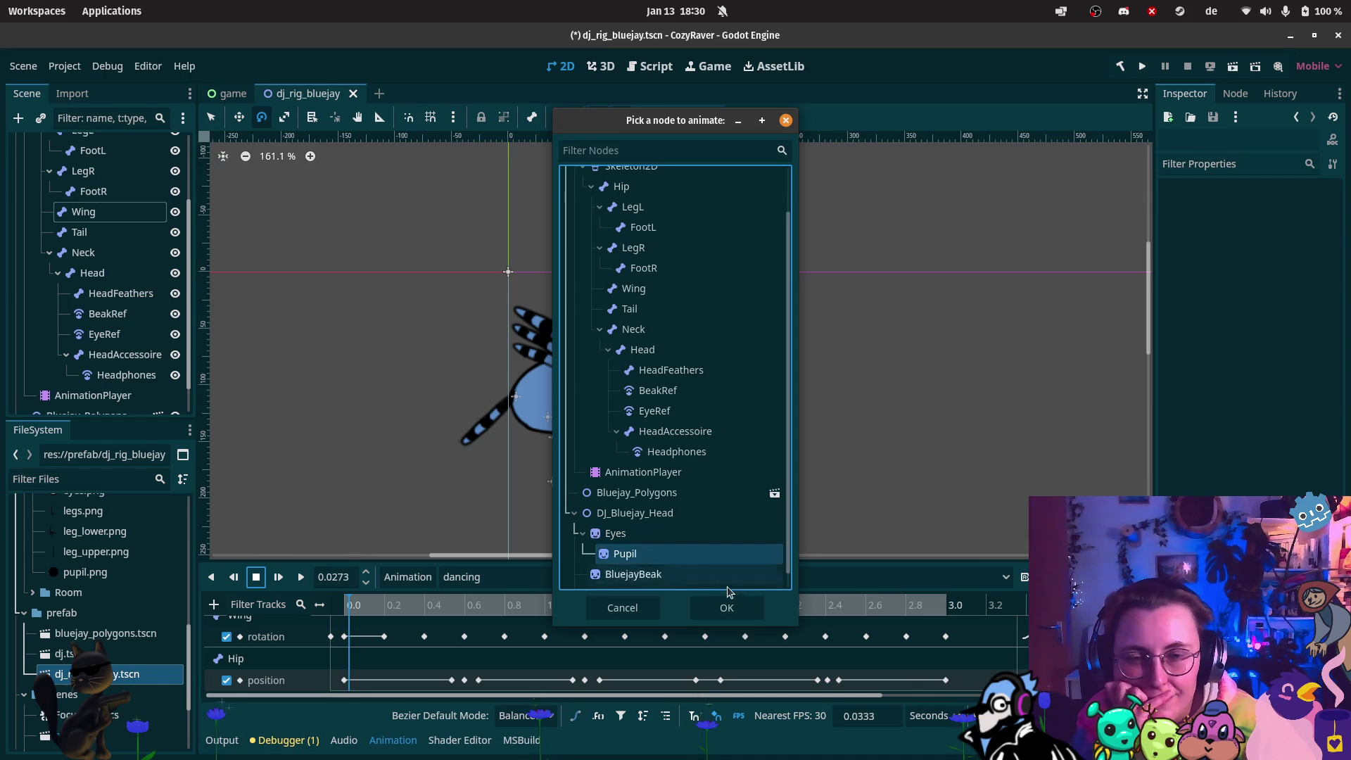
pyautogui.click(726, 608)
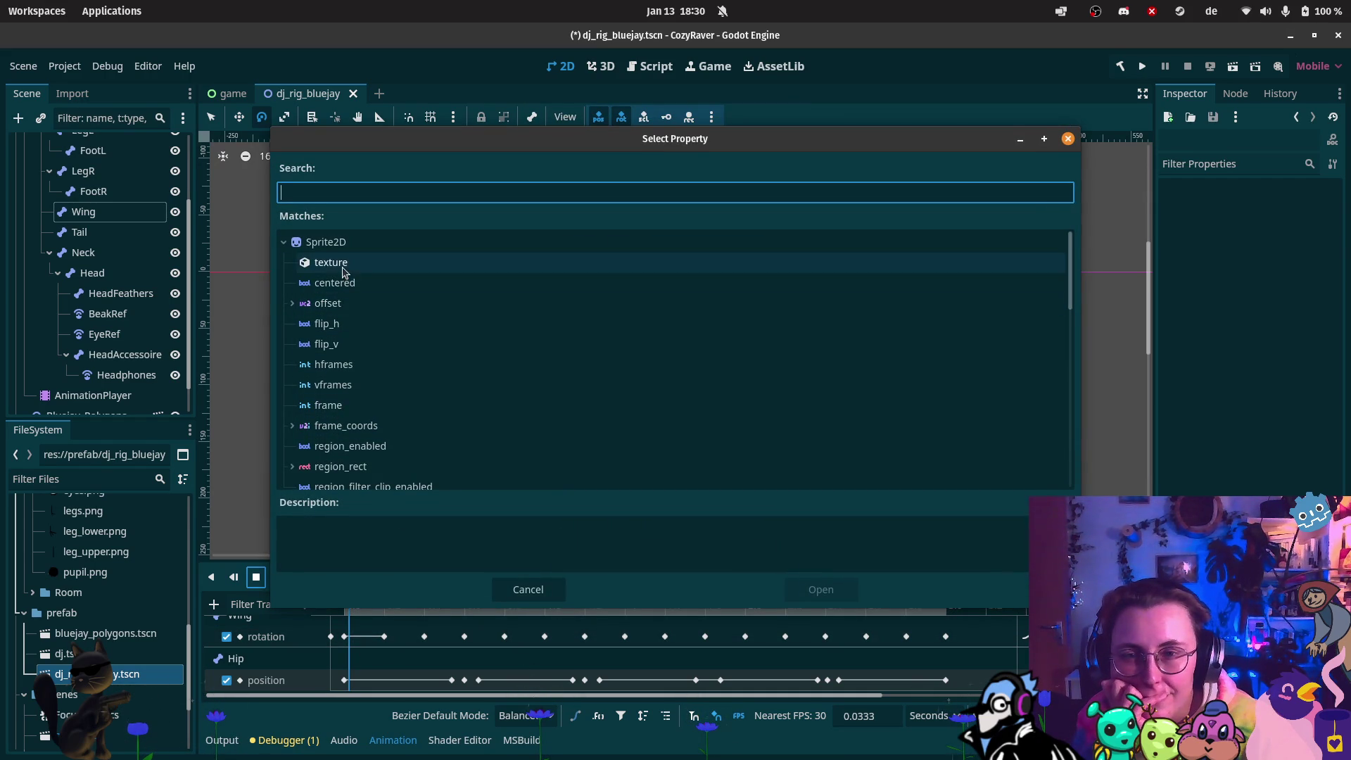
pyautogui.scroll(-1, 341, 280)
pyautogui.click(284, 476)
pyautogui.scroll(-3, 331, 454)
pyautogui.click(283, 411)
pyautogui.scroll(-2, 327, 394)
pyautogui.click(331, 401)
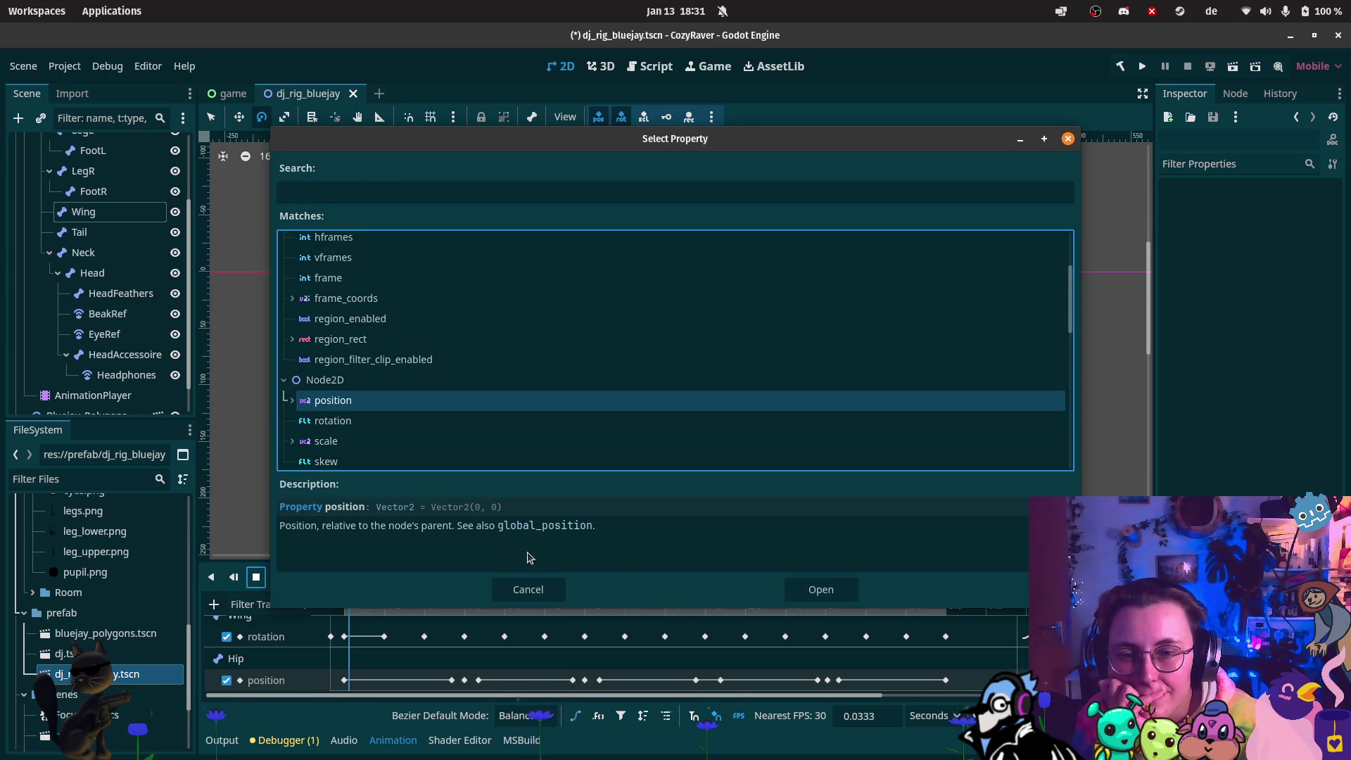
pyautogui.click(820, 589)
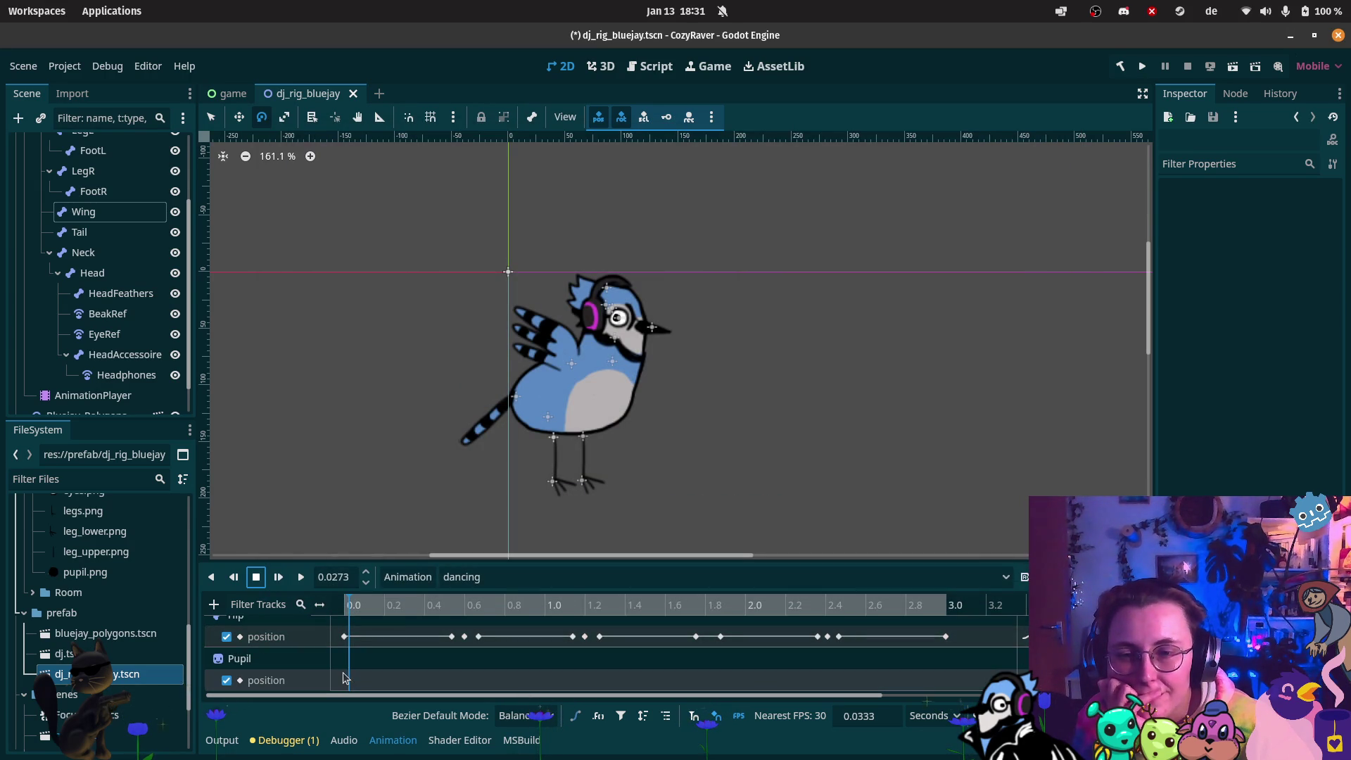
# Insert a Pupil position key at 0.0 s and reposition the pupil inside the eye
pyautogui.rightClick(345, 688)
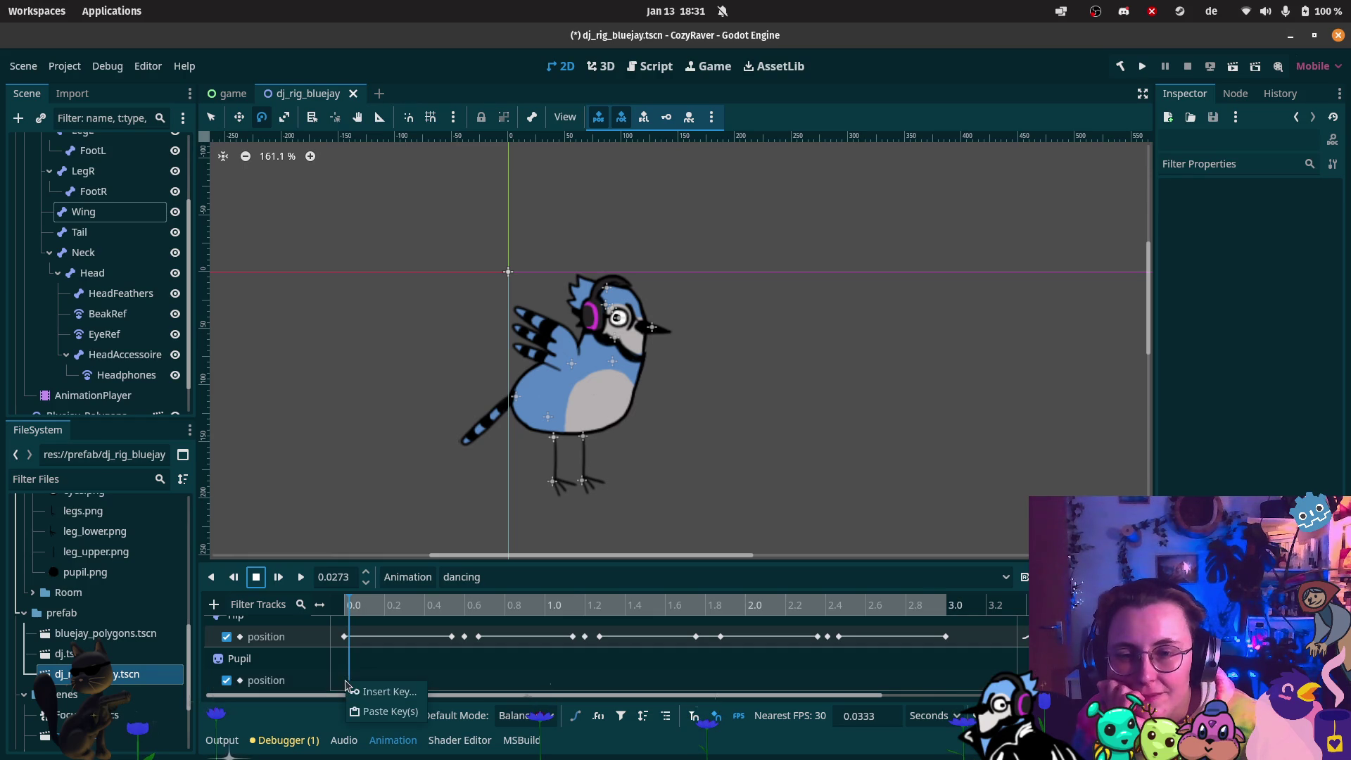
pyautogui.click(373, 691)
pyautogui.scroll(3, 661, 315)
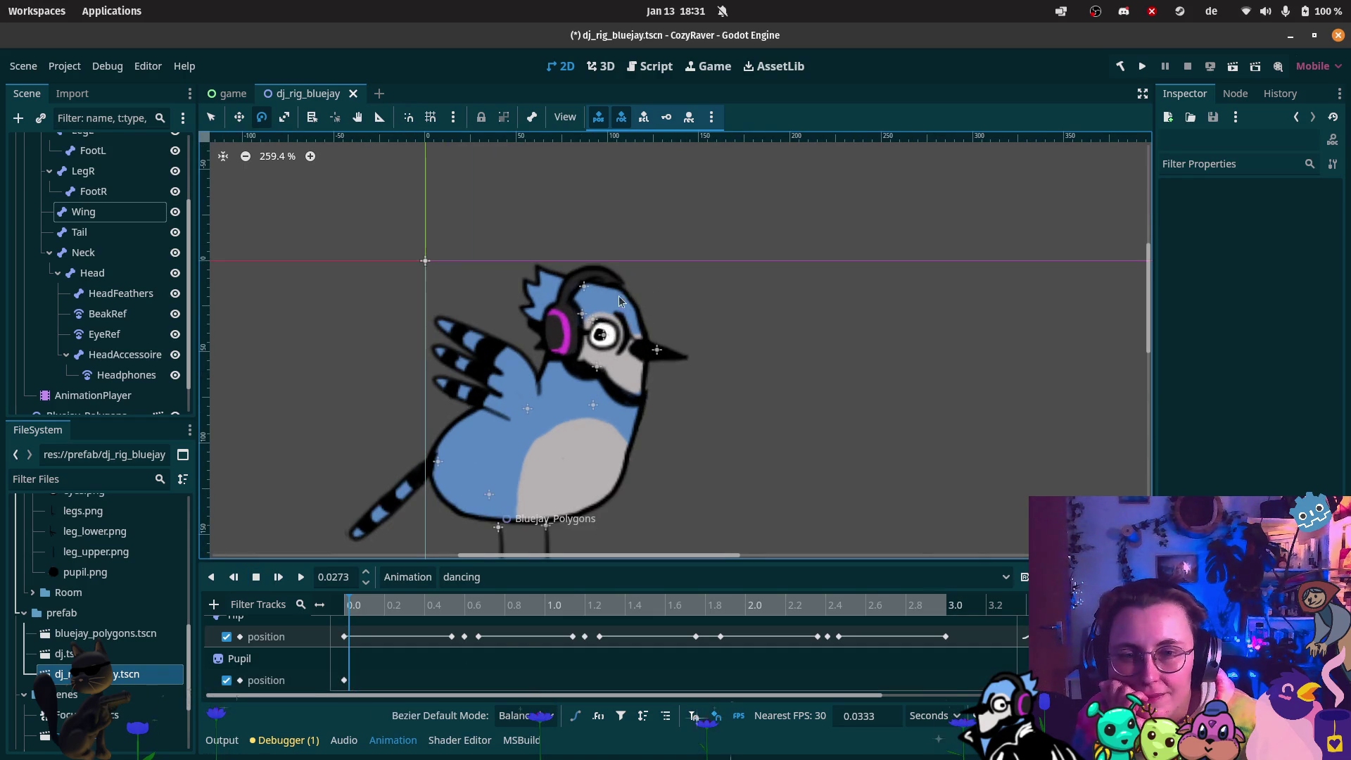
pyautogui.click(240, 117)
pyautogui.moveTo(600, 337); pyautogui.dragTo(609, 338)
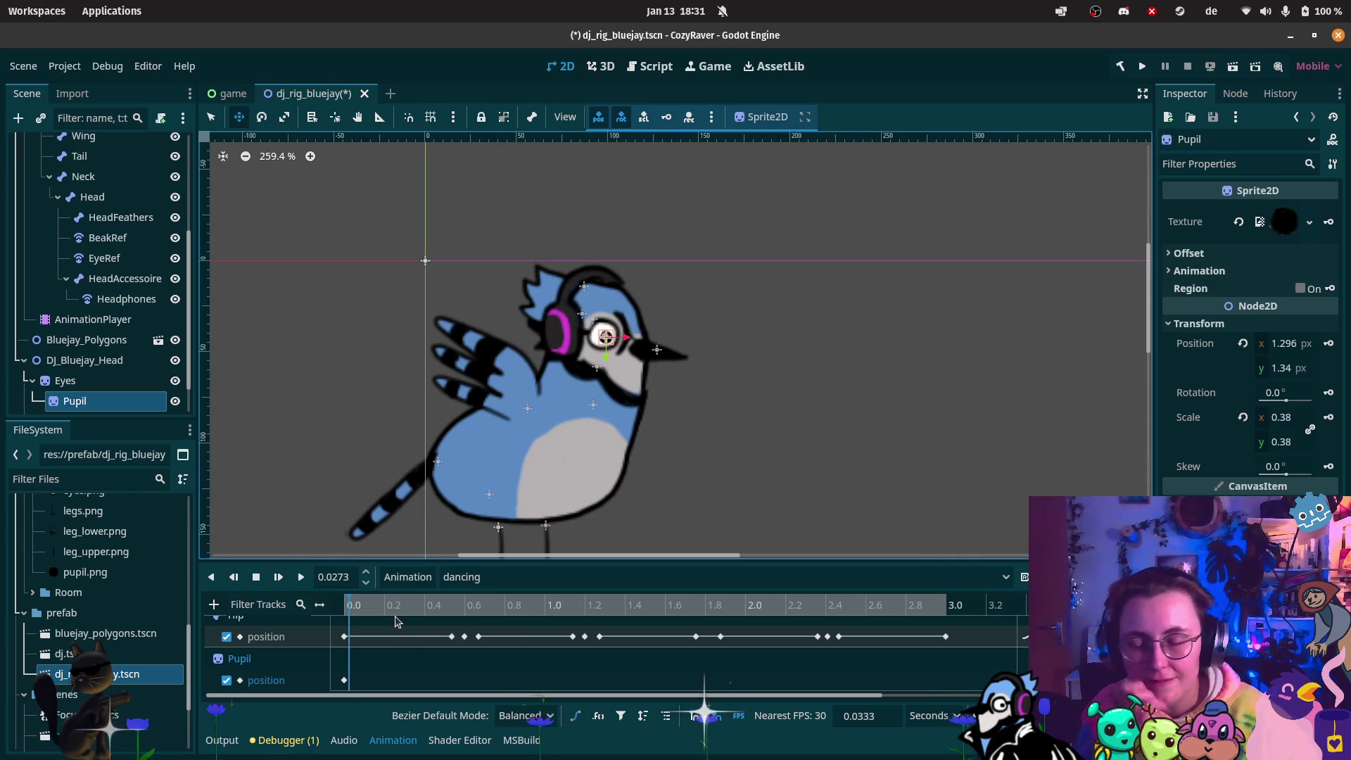
pyautogui.click(344, 680)
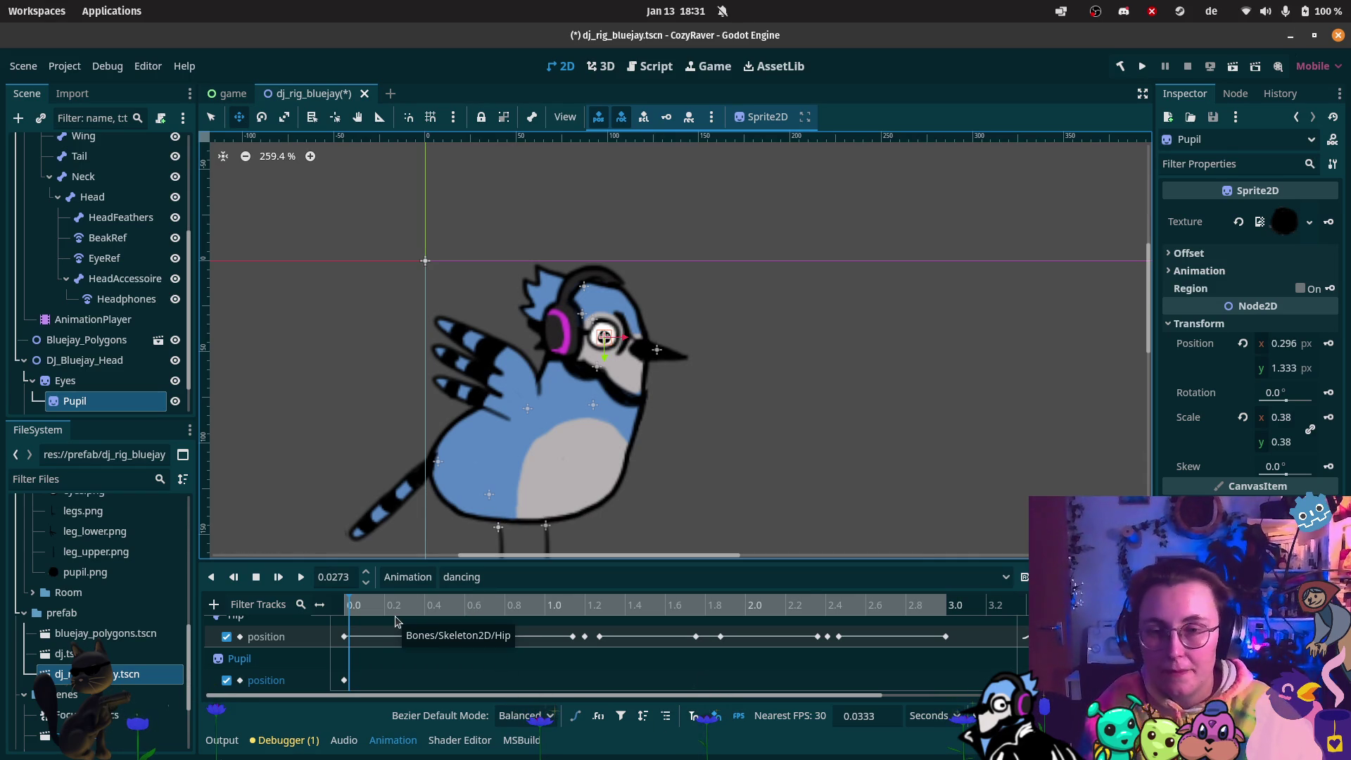
pyautogui.click(344, 680)
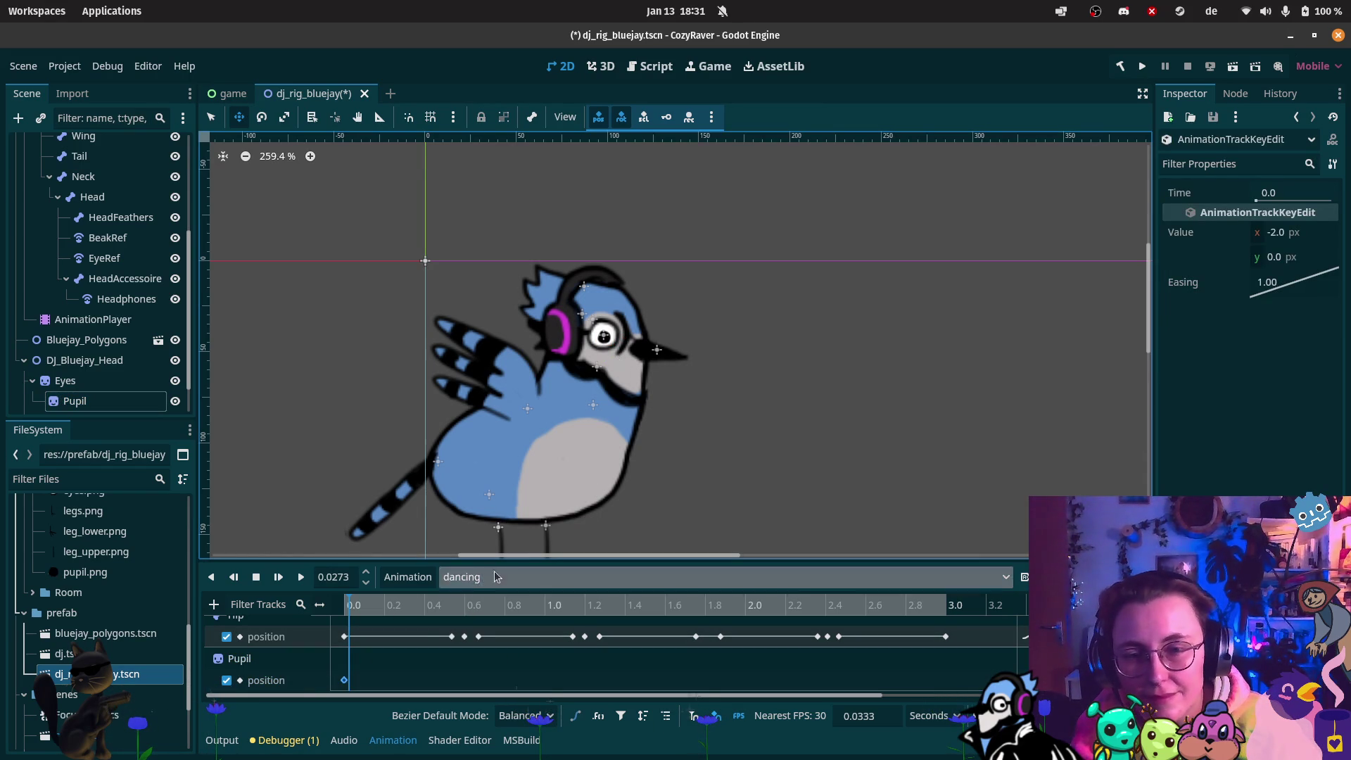
pyautogui.moveTo(577, 611)
pyautogui.mouseDown()
pyautogui.moveTo(360, 600)
pyautogui.moveTo(585, 609)
pyautogui.mouseUp()
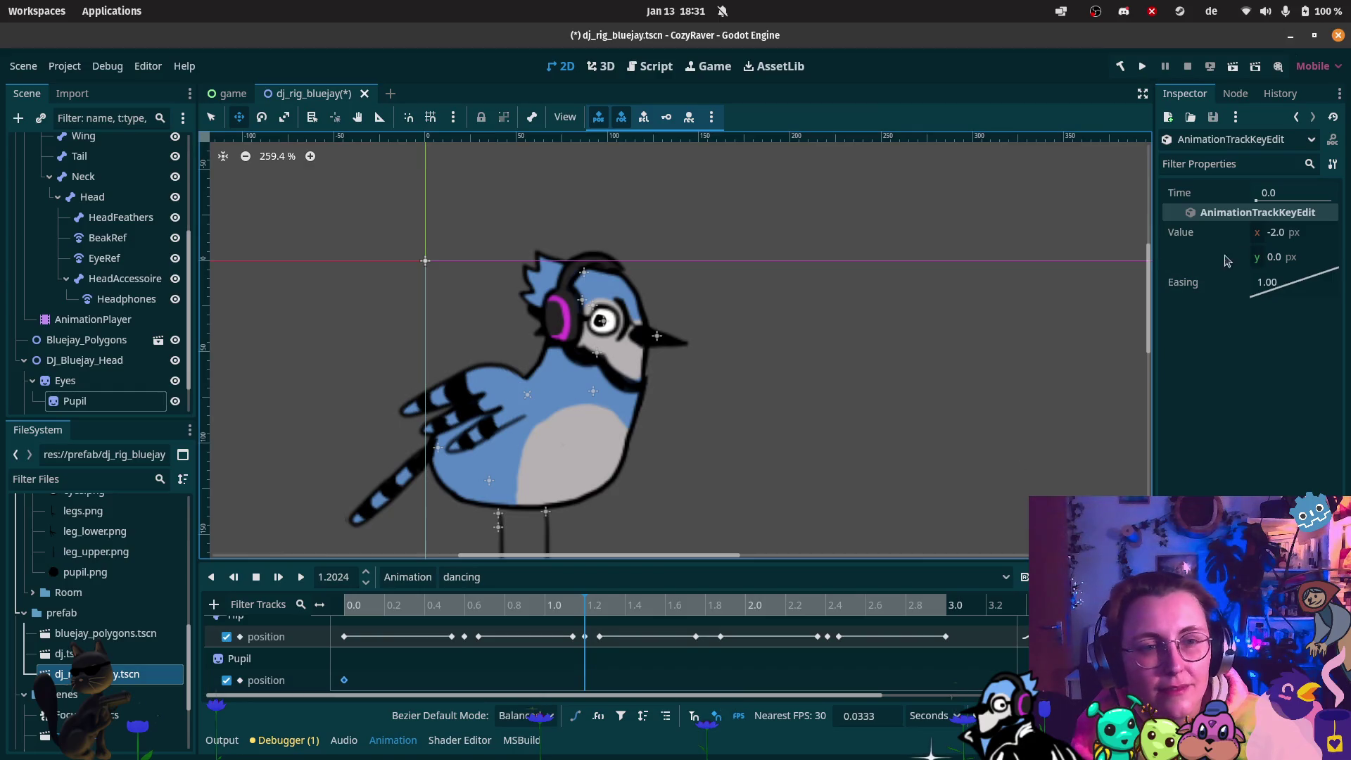
# Set the first Pupil key's x to 0.0 and insert a key at 2.0 s with x 1.77
pyautogui.click(1277, 233)
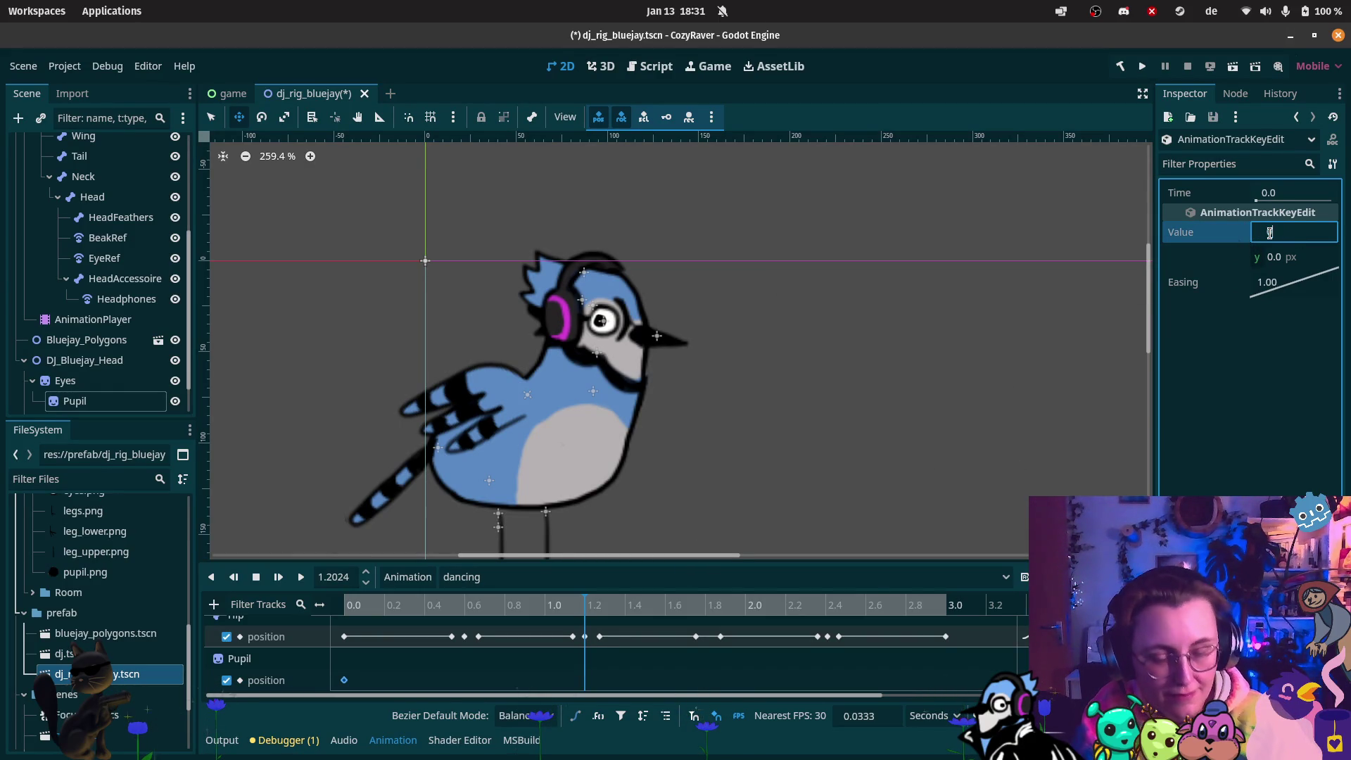
pyautogui.press('Return')
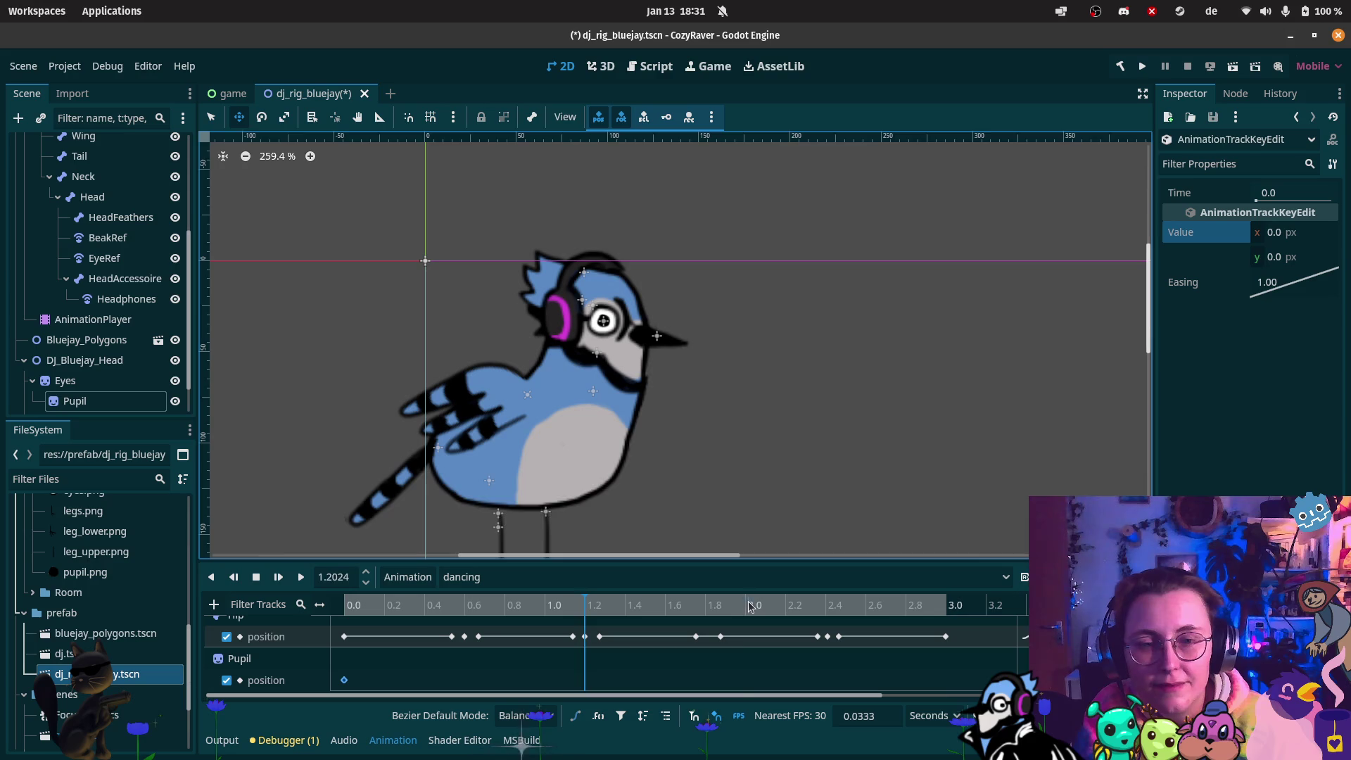
pyautogui.click(750, 607)
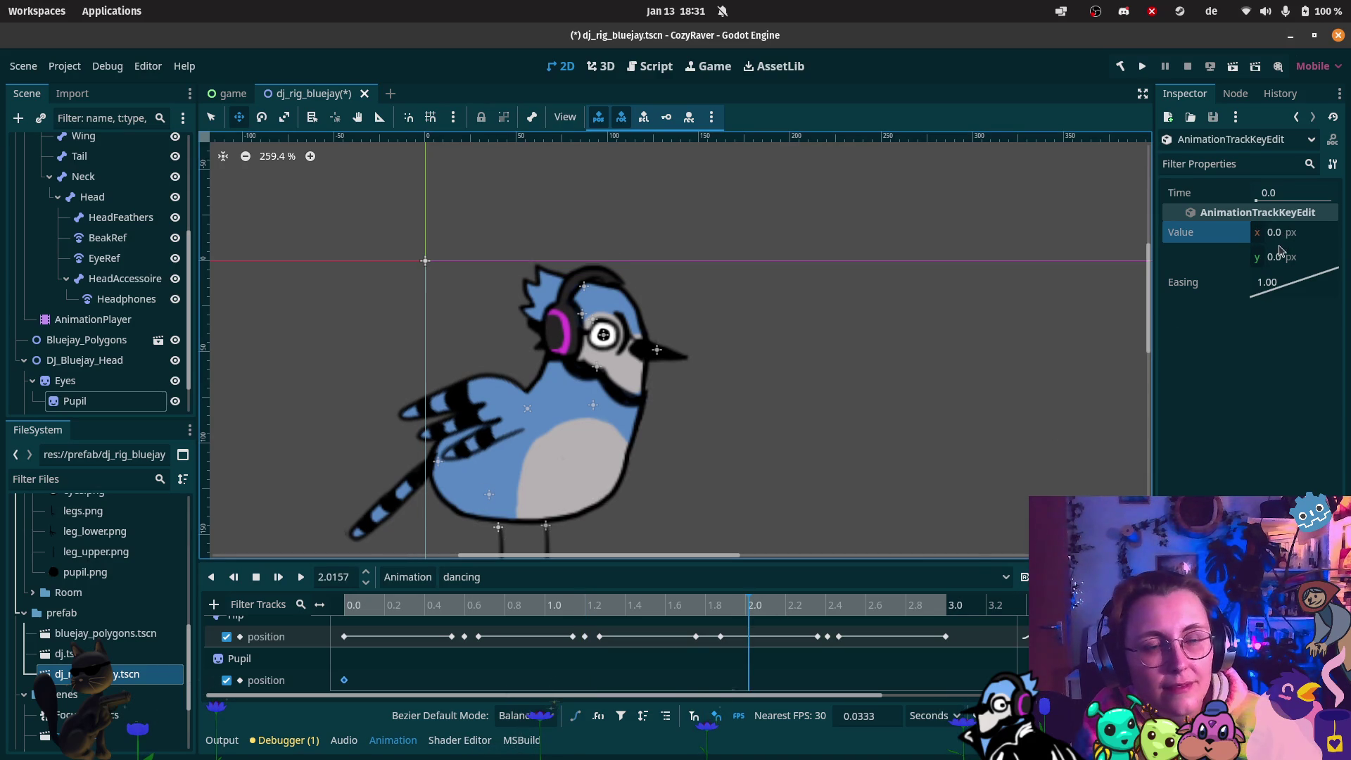
pyautogui.moveTo(1279, 244); pyautogui.dragTo(1284, 244)
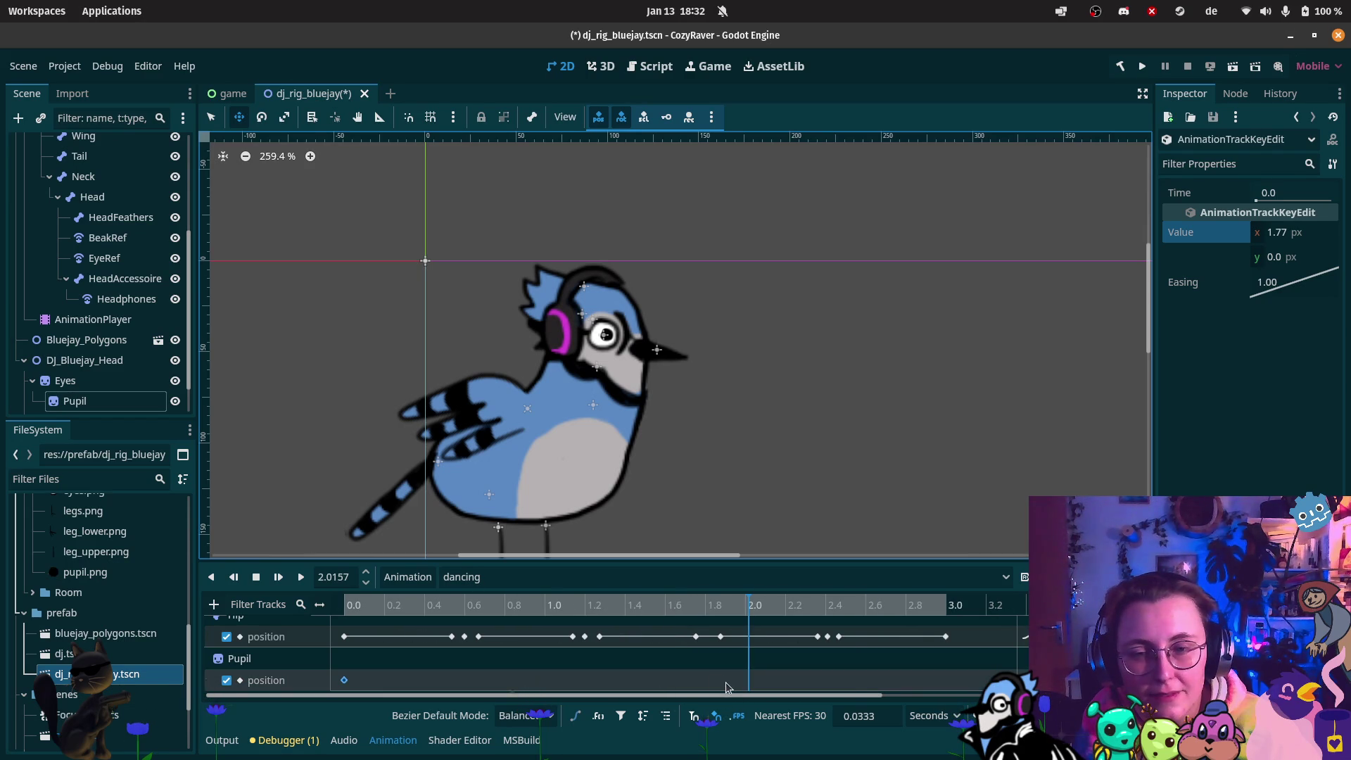
pyautogui.rightClick(744, 683)
pyautogui.click(771, 614)
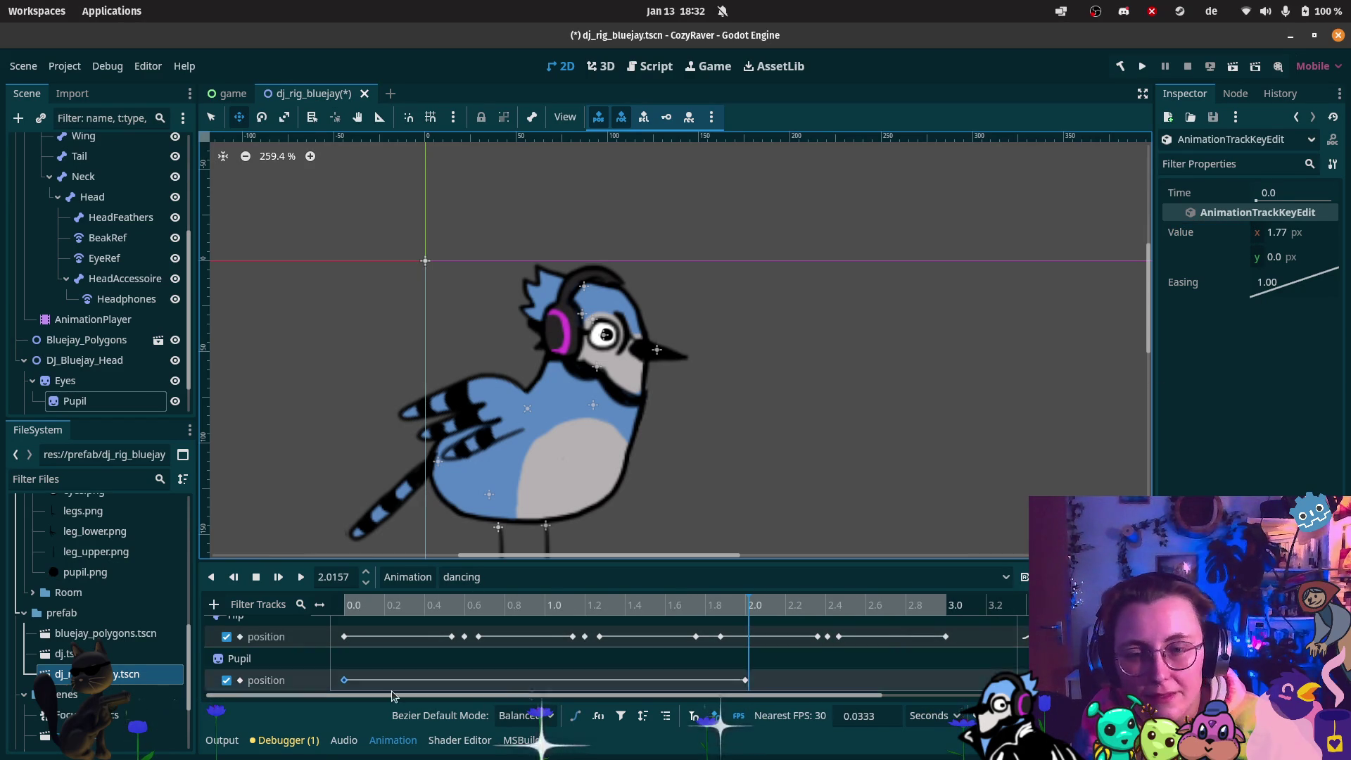
pyautogui.click(344, 680)
pyautogui.moveTo(753, 611)
pyautogui.mouseDown()
pyautogui.moveTo(352, 612)
pyautogui.moveTo(753, 644)
pyautogui.mouseUp()
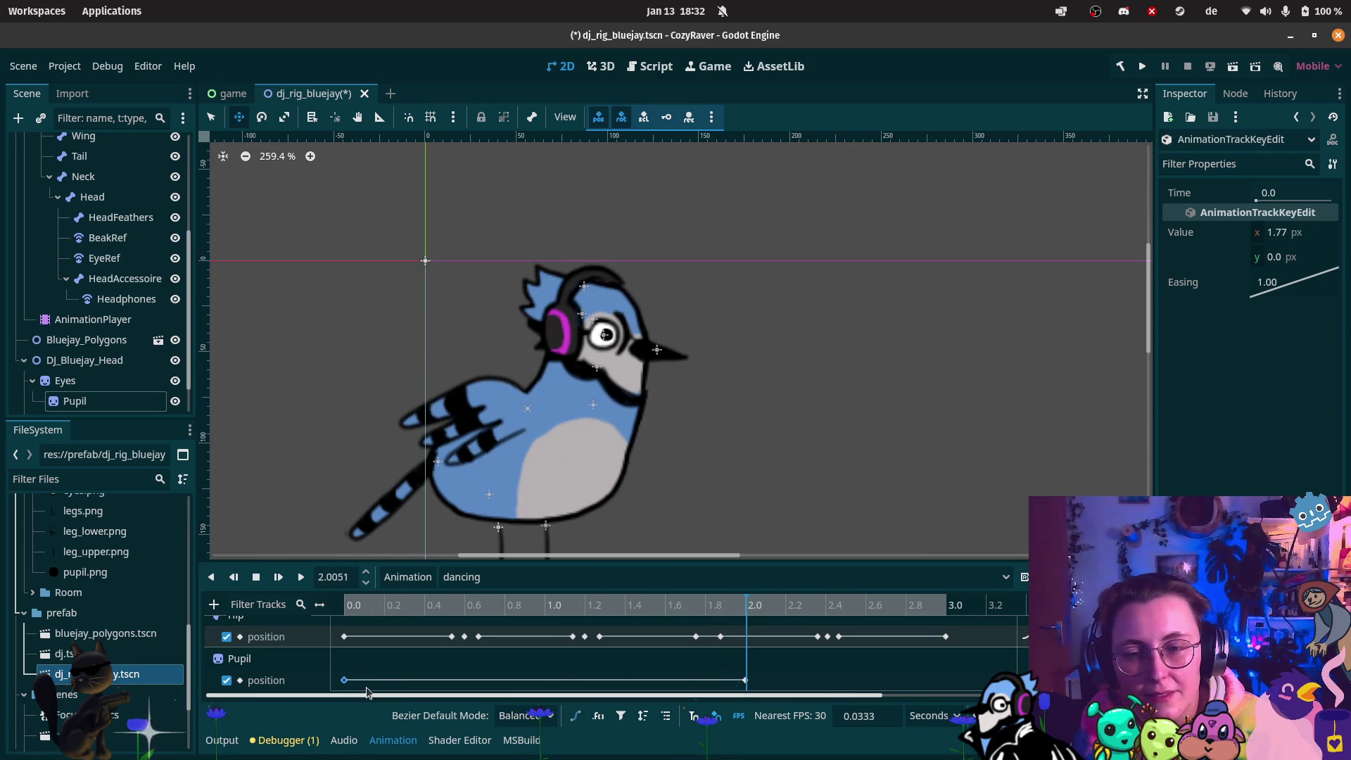
# Change the first Pupil key's x to -2.0 and scrub to preview the motion
pyautogui.click(346, 682)
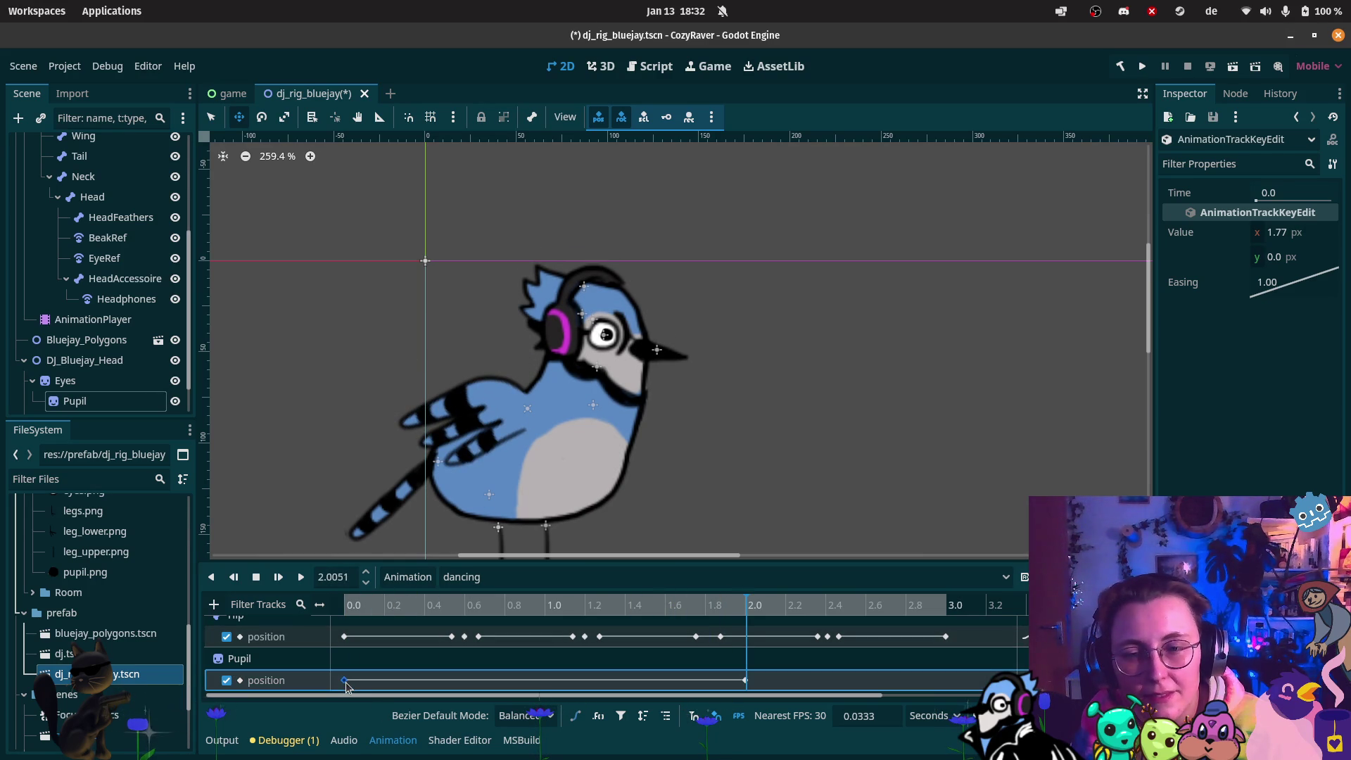
pyautogui.click(339, 610)
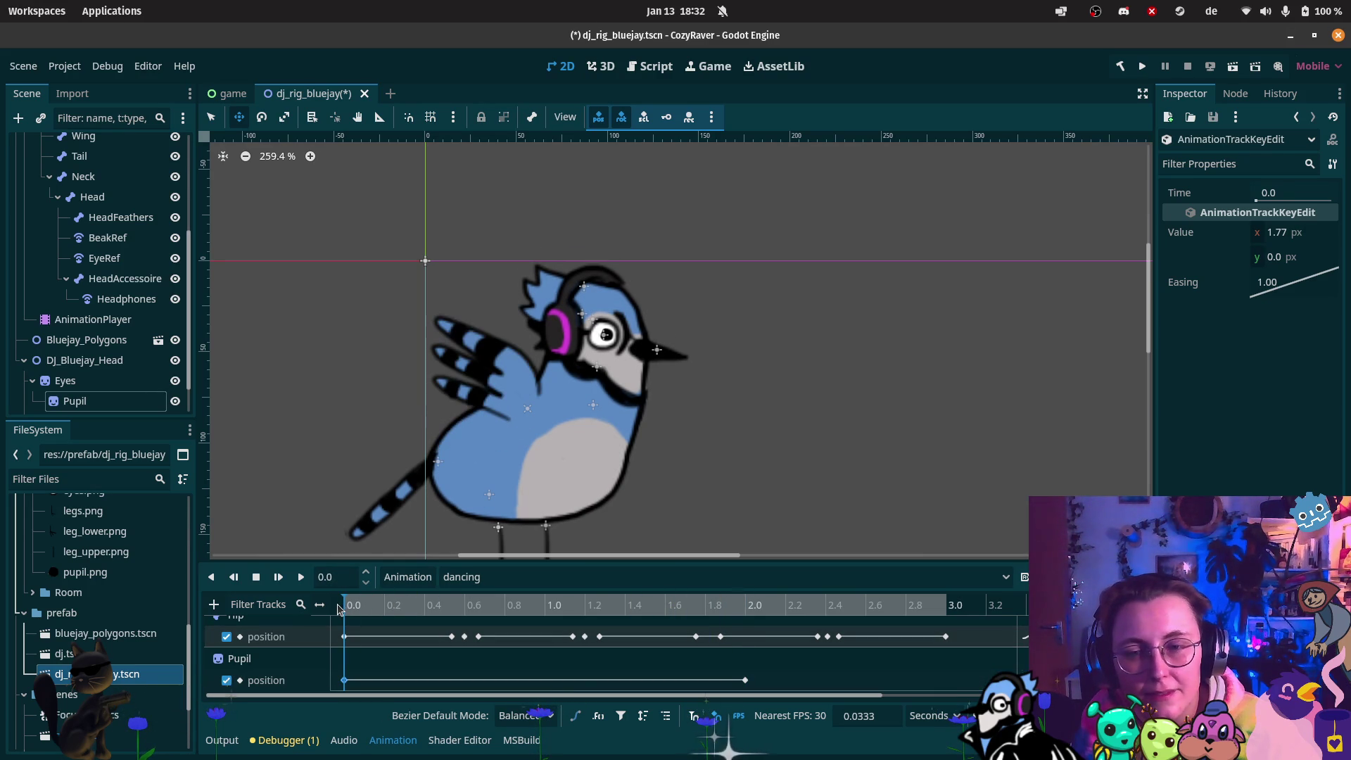
pyautogui.click(1288, 240)
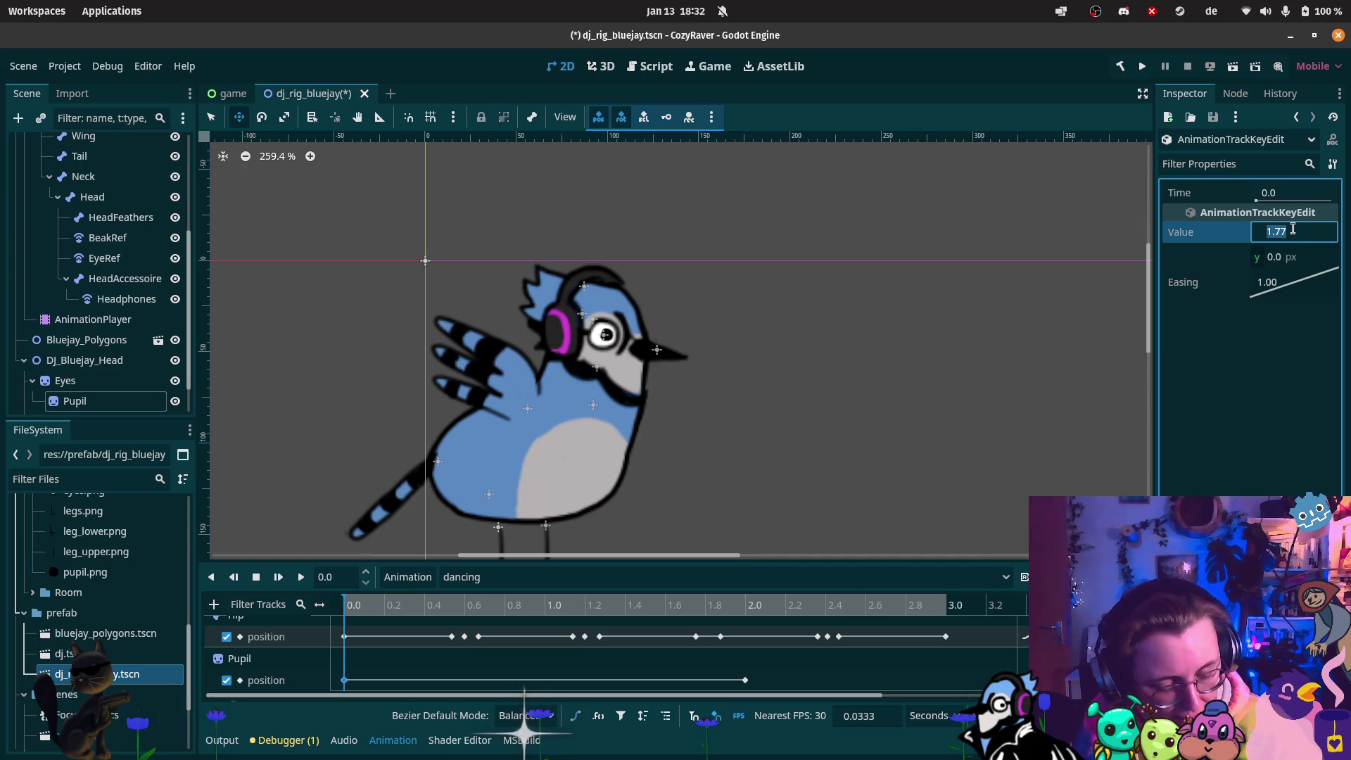
pyautogui.write('-2')
pyautogui.press('Return')
pyautogui.click(489, 607)
pyautogui.moveTo(489, 607); pyautogui.dragTo(747, 620)
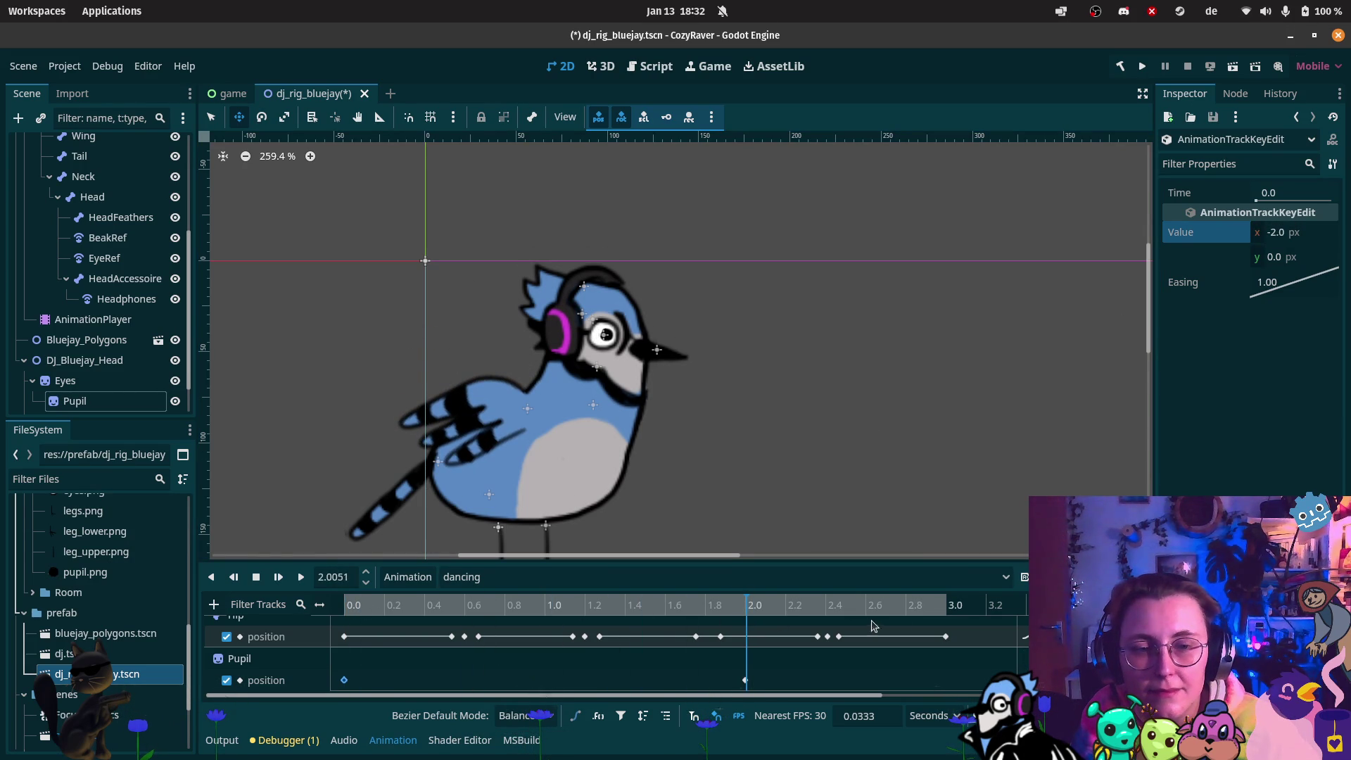
pyautogui.click(905, 621)
# Insert a Pupil position key at 3.0 s
pyautogui.click(947, 607)
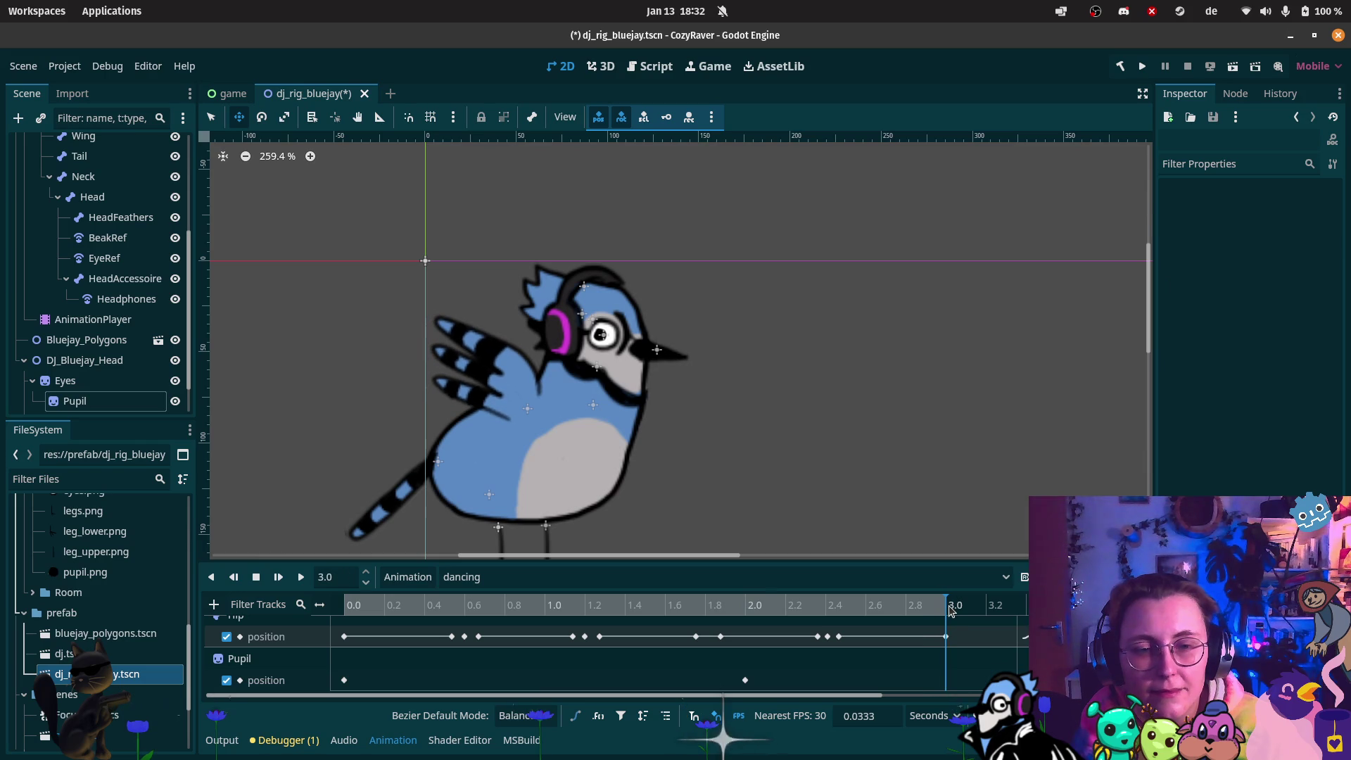
pyautogui.rightClick(946, 680)
pyautogui.click(965, 688)
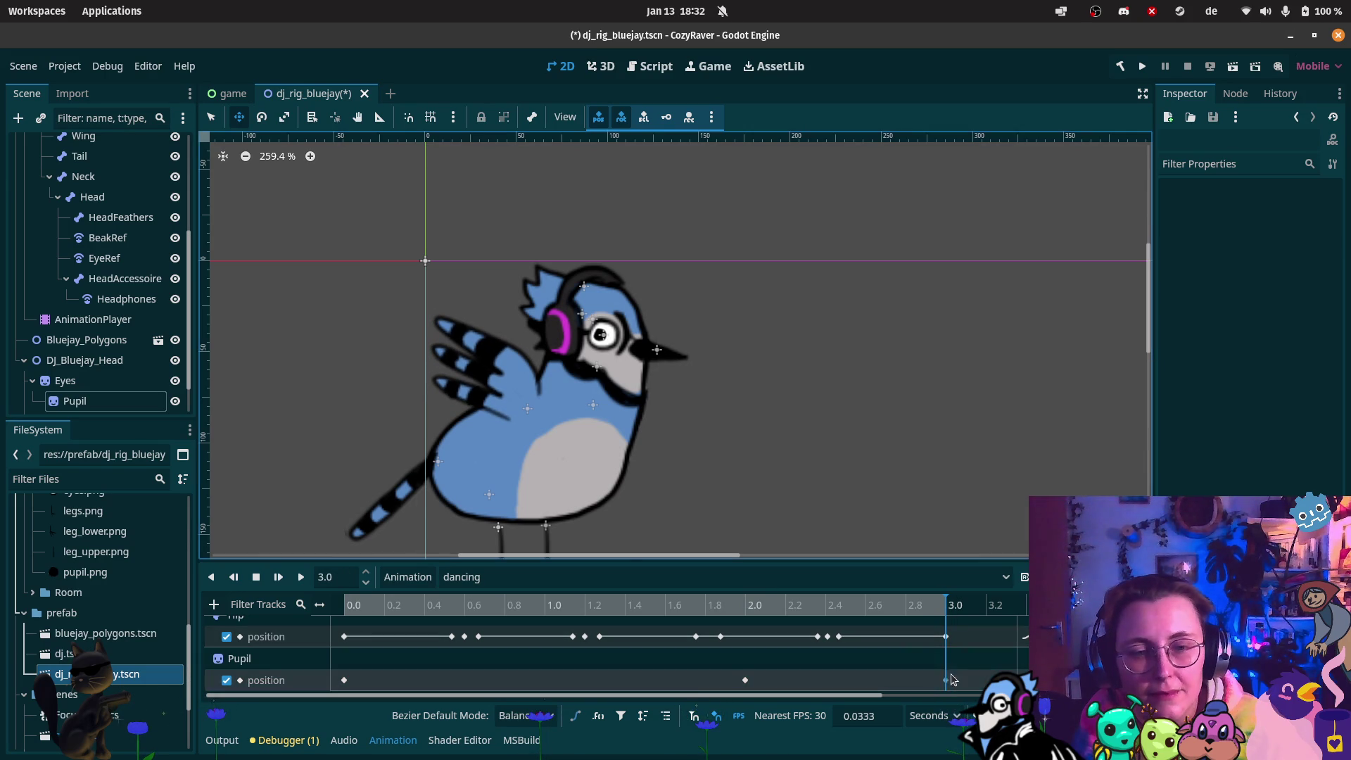
pyautogui.click(946, 680)
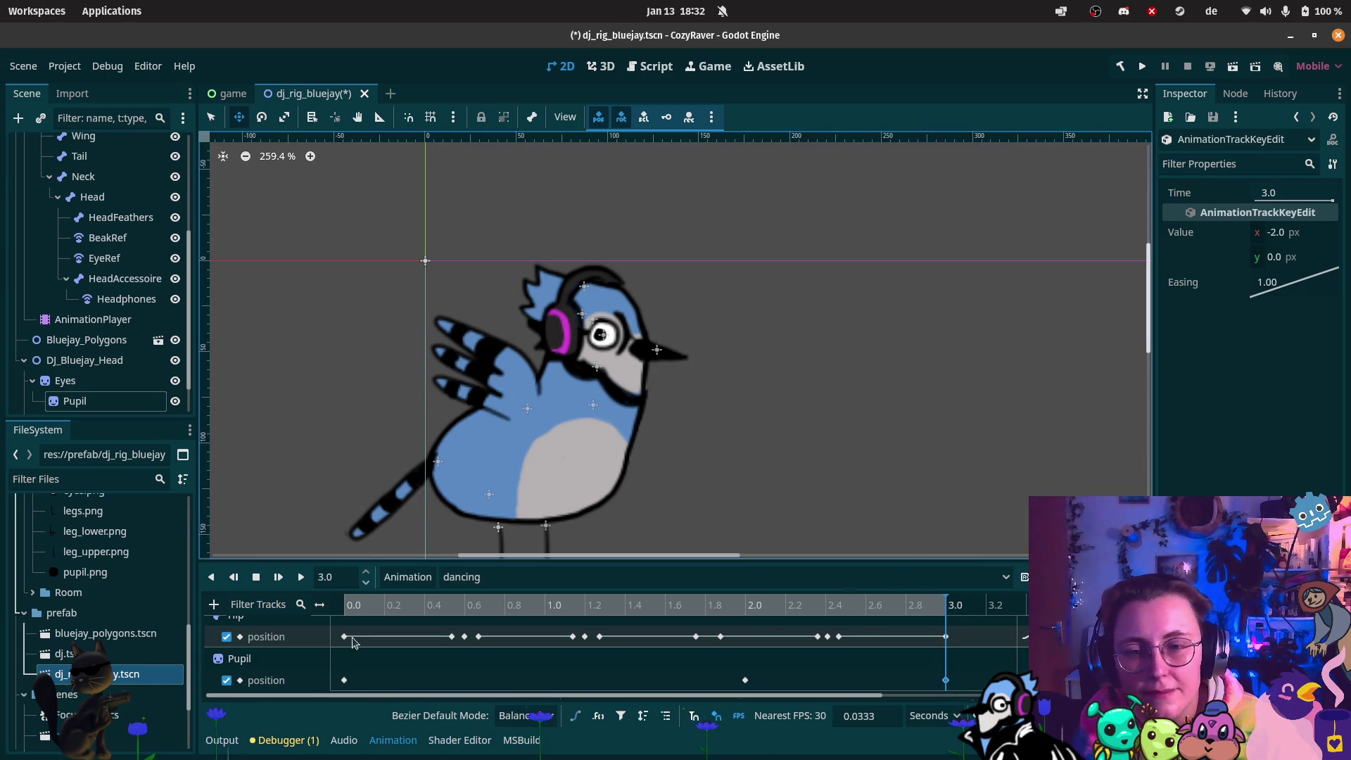
# Play the animation and shift the middle Pupil key earlier to about 1.67 s
pyautogui.click(306, 584)
pyautogui.scroll(-4, 812, 469)
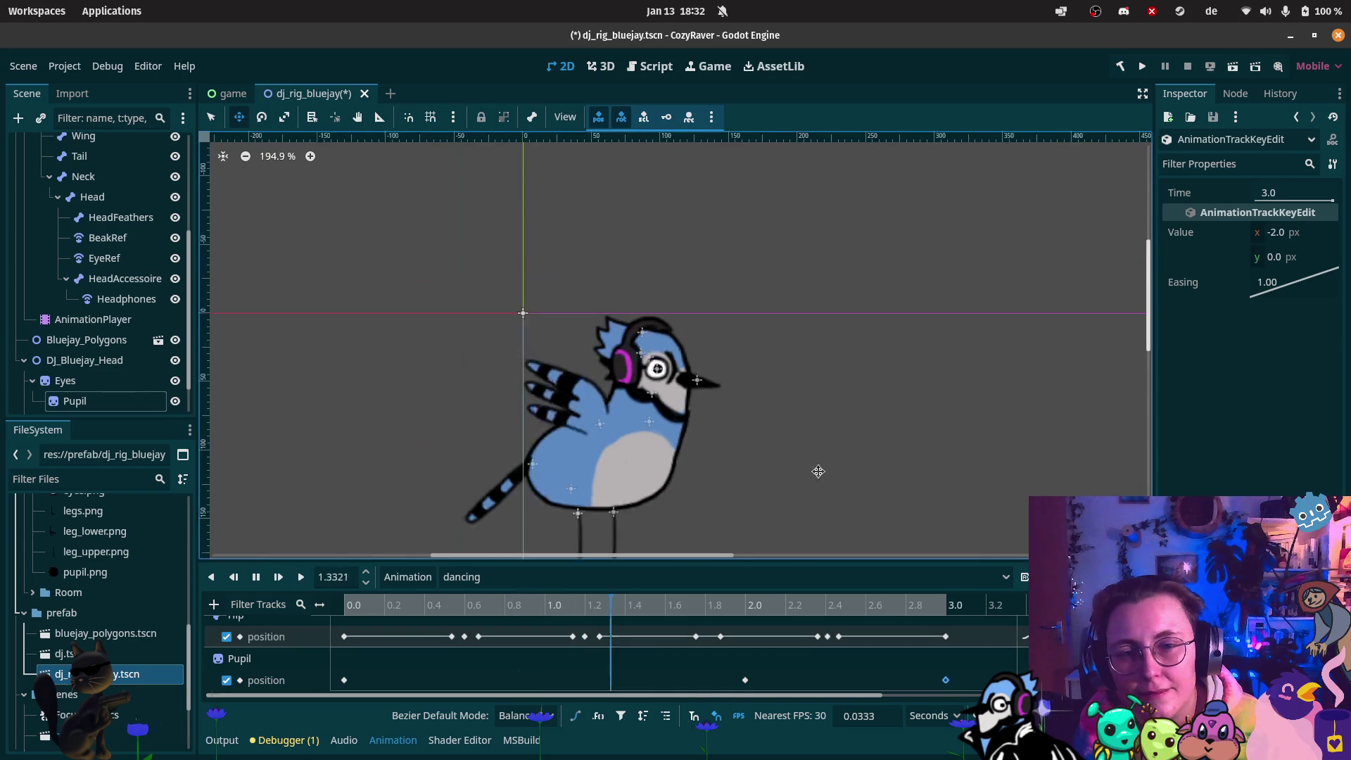
pyautogui.scroll(-4, 780, 477)
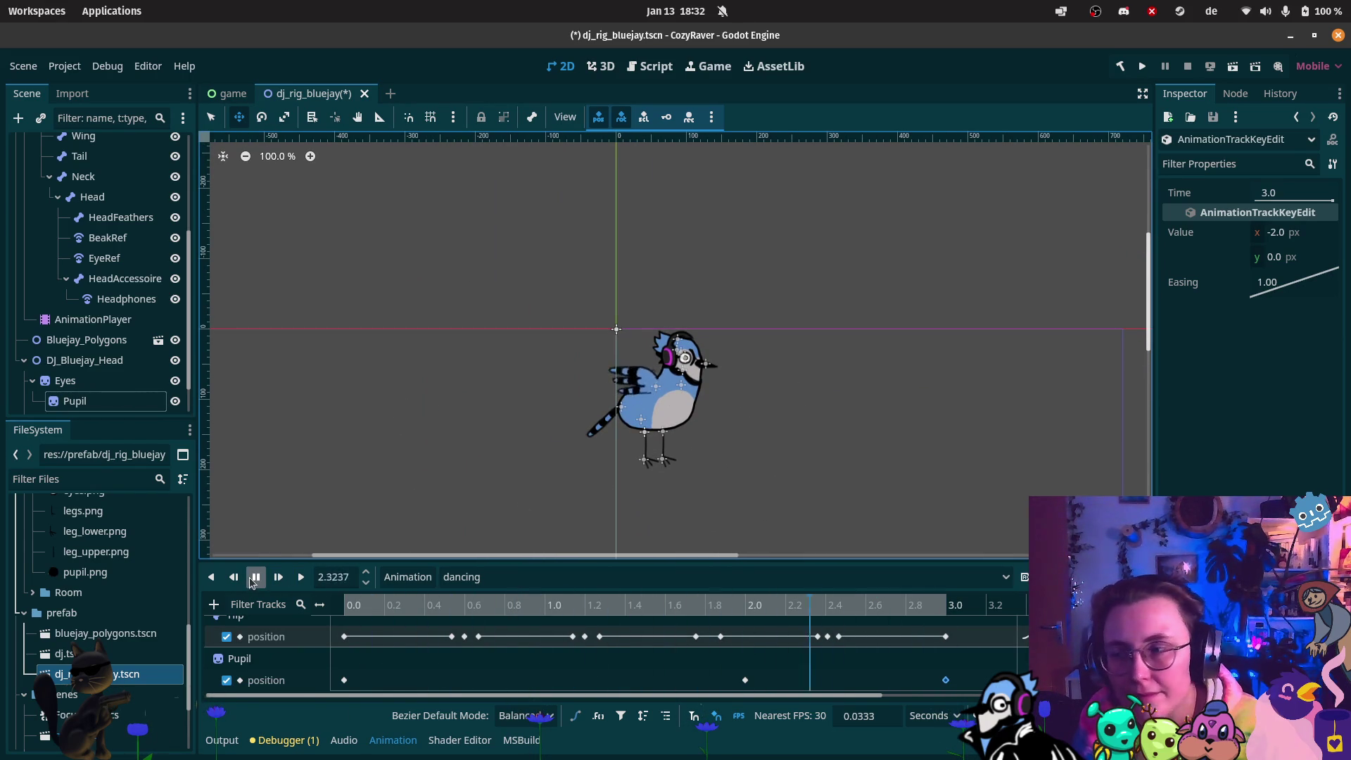
pyautogui.click(256, 579)
pyautogui.moveTo(746, 681); pyautogui.dragTo(735, 686)
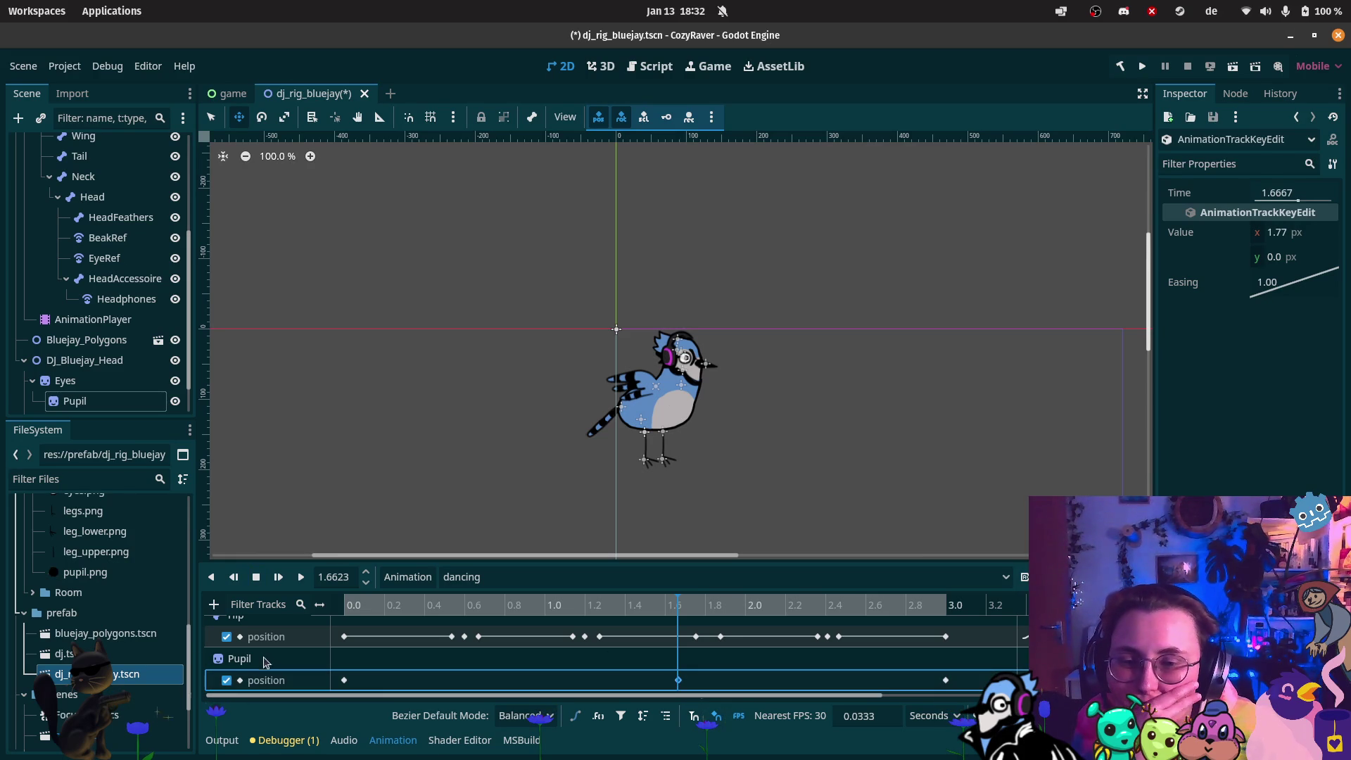
pyautogui.click(214, 604)
pyautogui.click(239, 597)
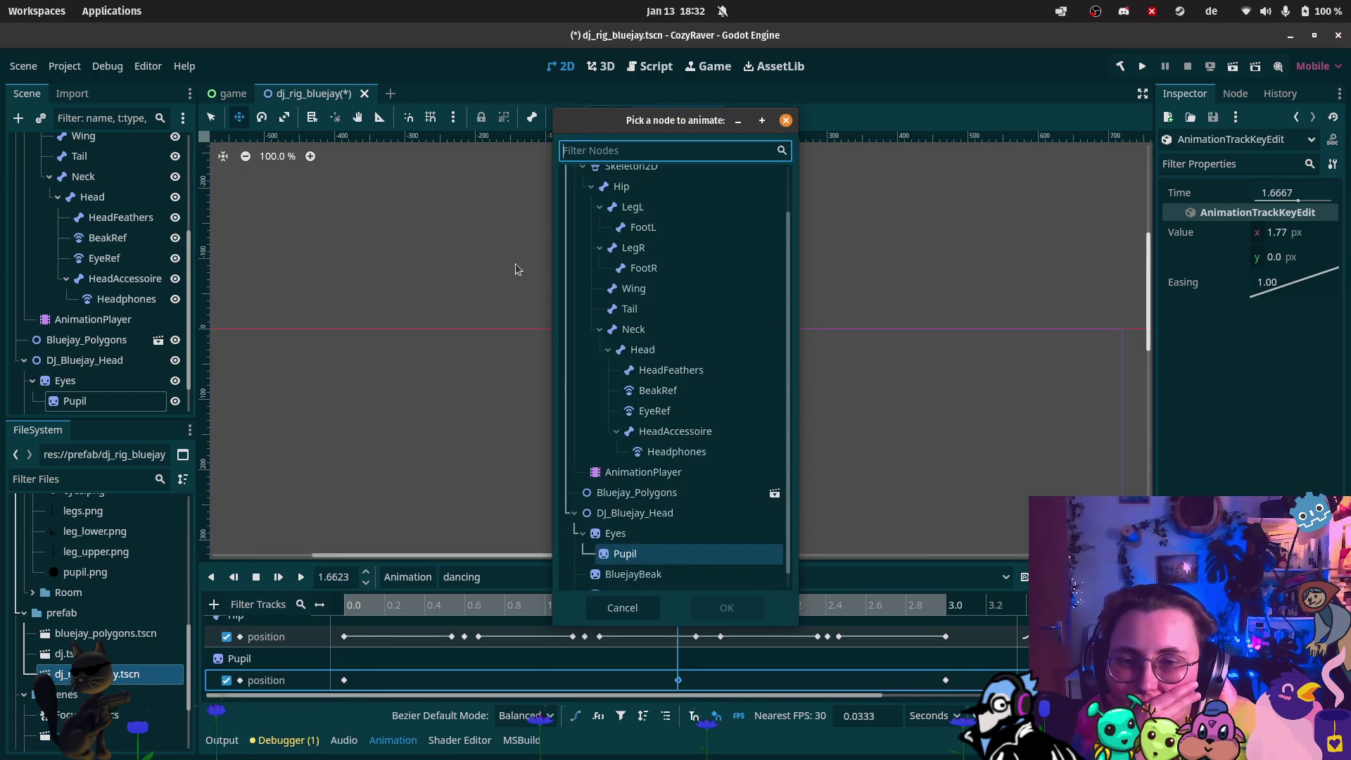
# Add a scale property track for the EyeRef node
pyautogui.scroll(2, 696, 313)
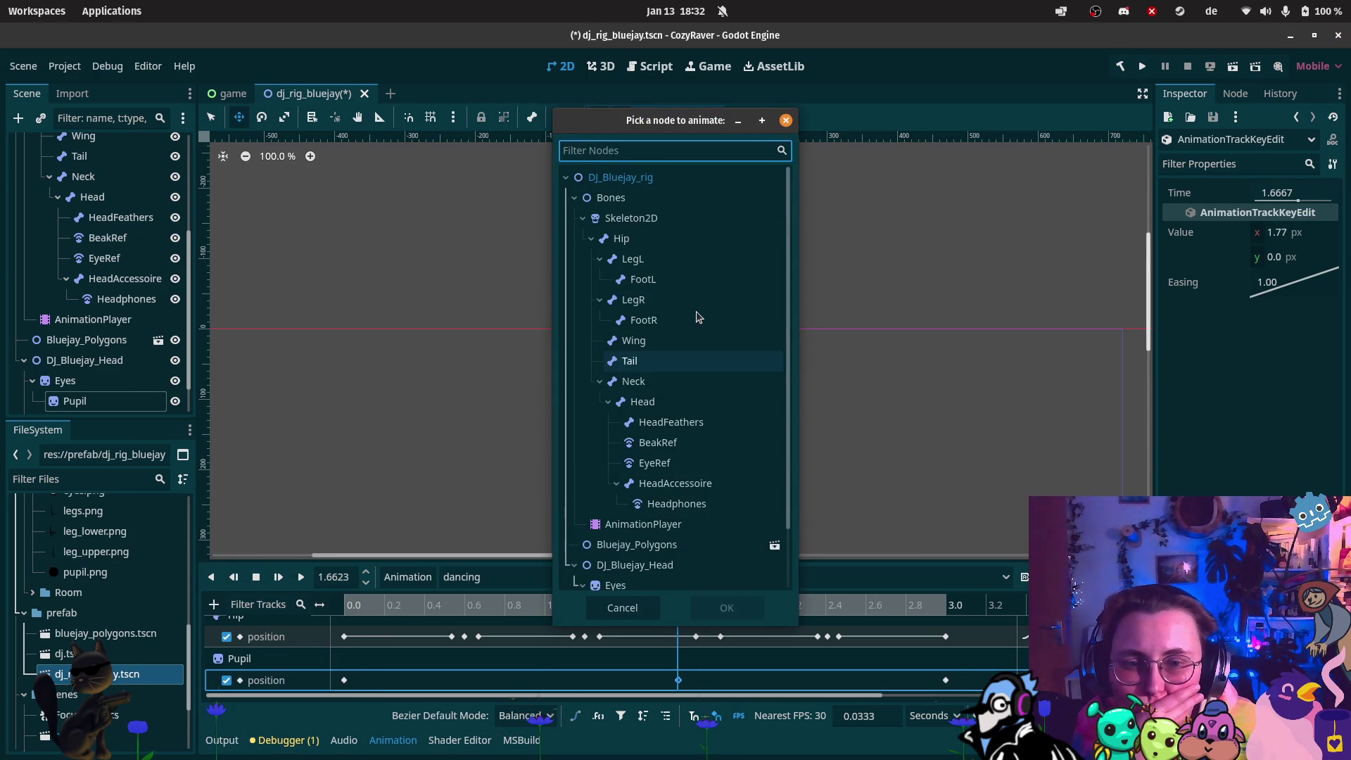
pyautogui.click(657, 463)
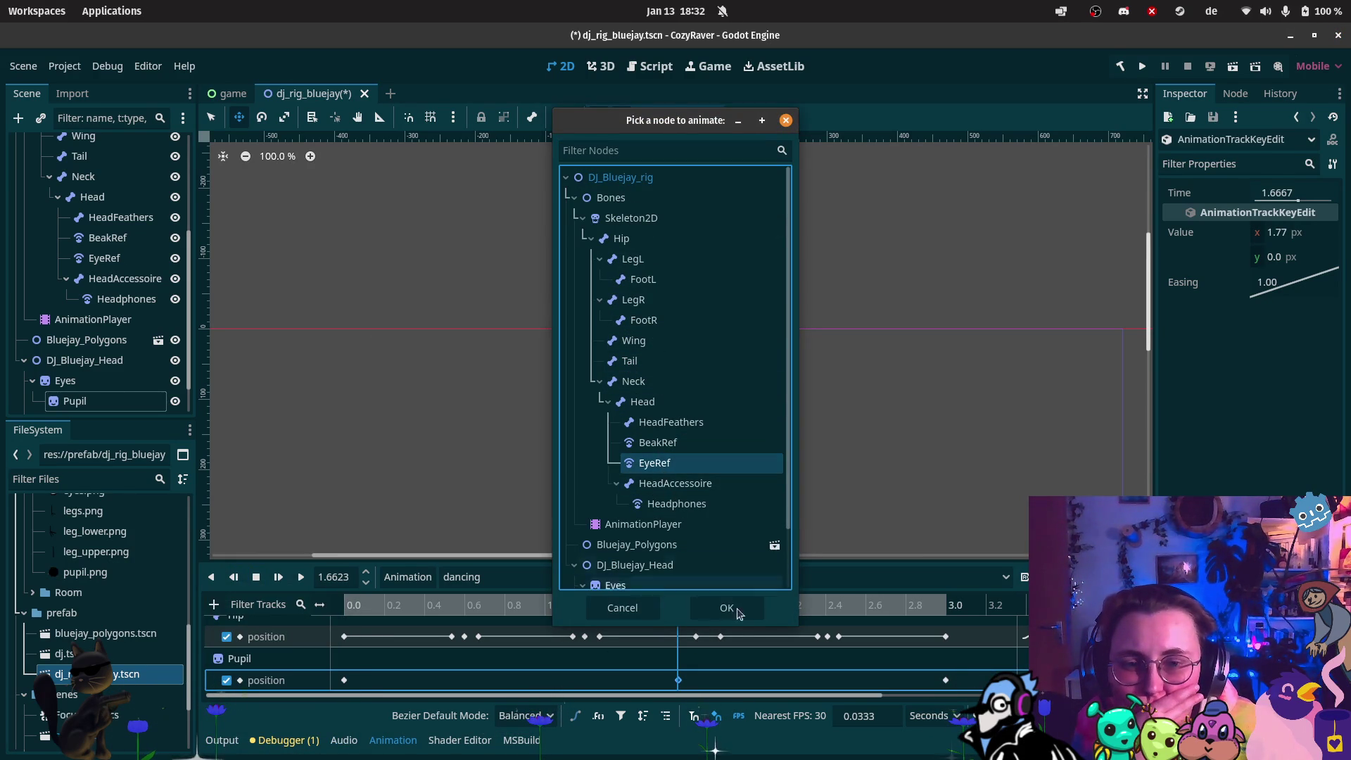
pyautogui.click(739, 618)
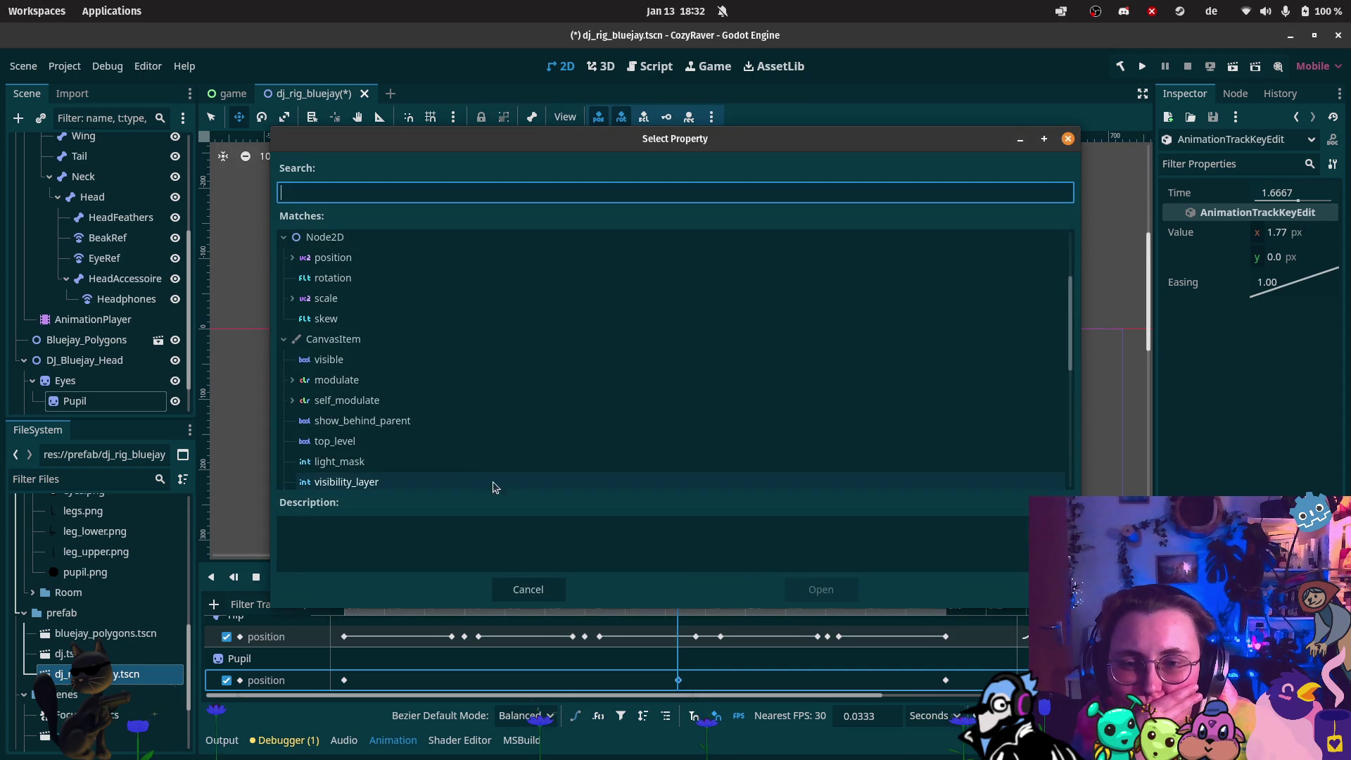
pyautogui.click(345, 301)
pyautogui.click(816, 590)
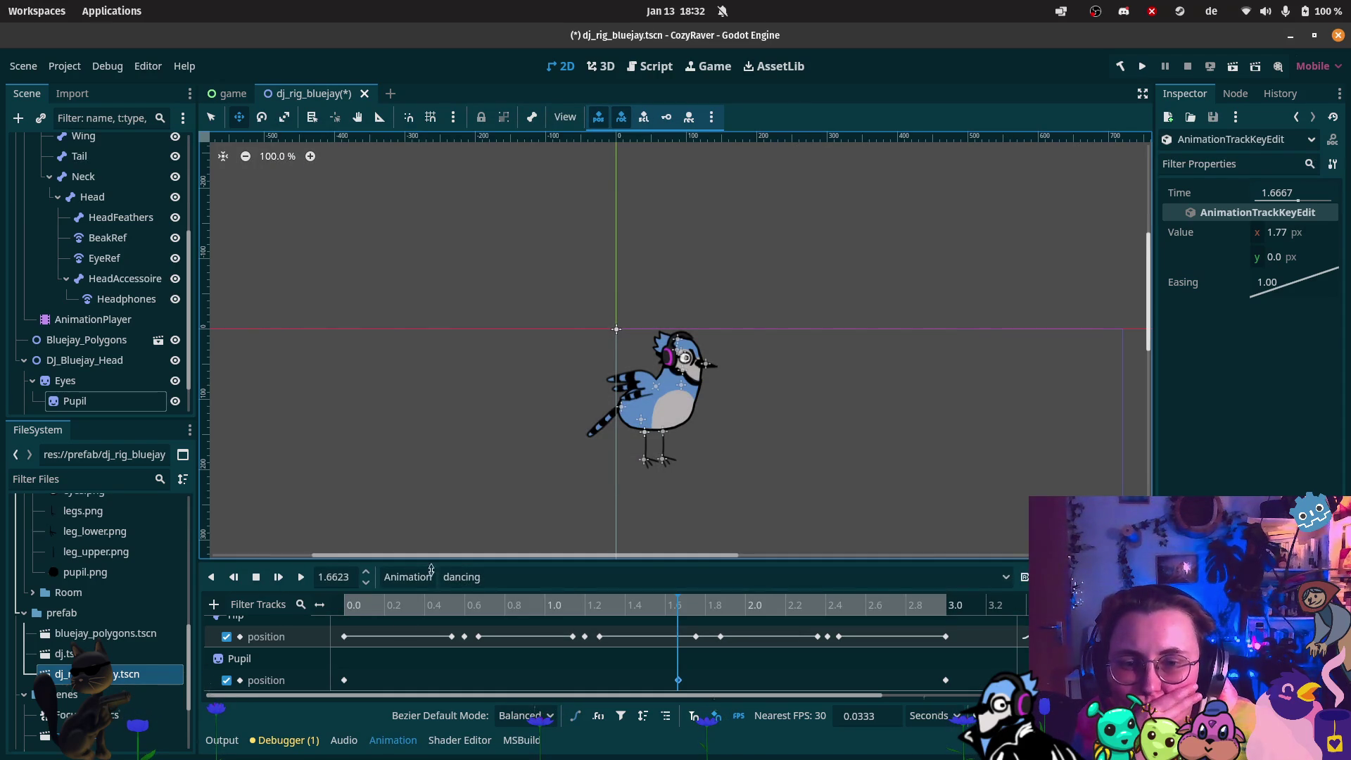
# Insert the first EyeRef scale key near the start, holding 1.0 × 1.0
pyautogui.scroll(-2, 375, 669)
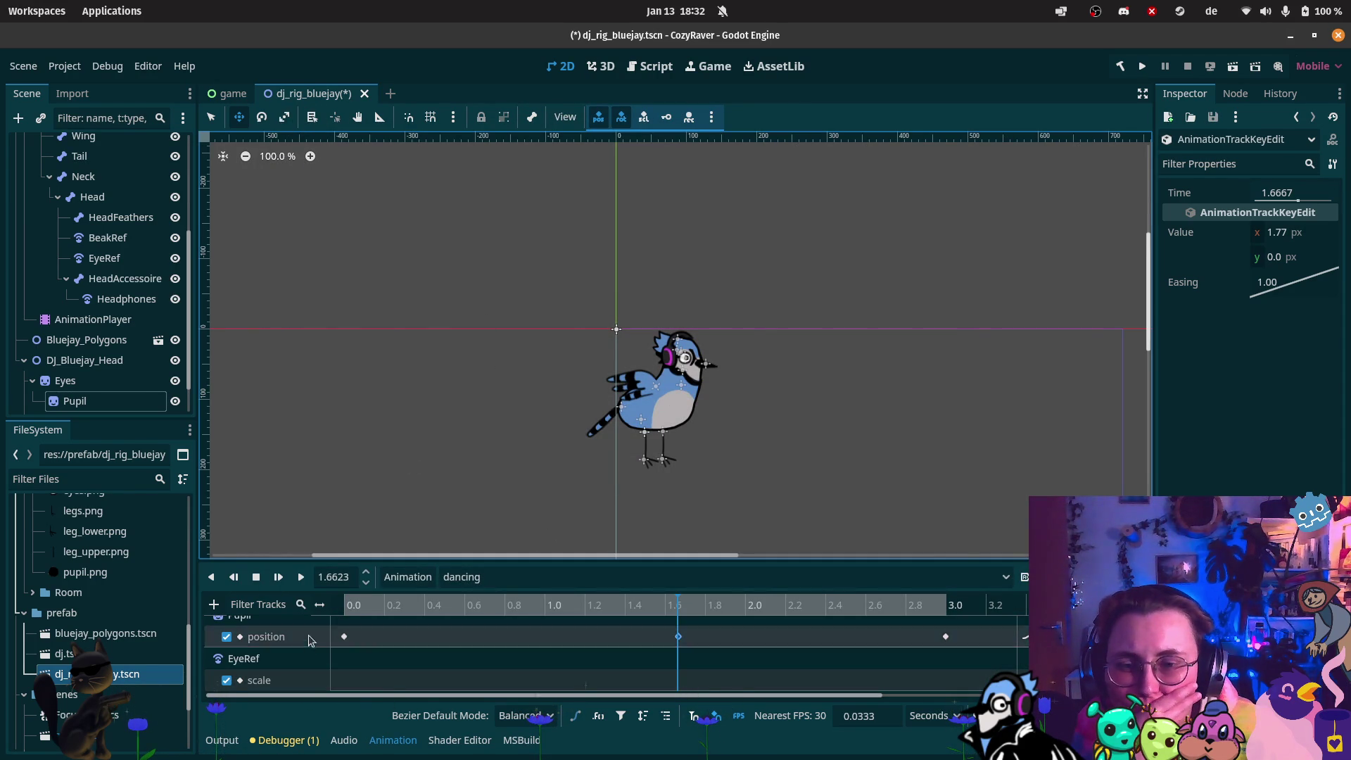
pyautogui.click(331, 680)
pyautogui.rightClick(331, 680)
pyautogui.click(365, 688)
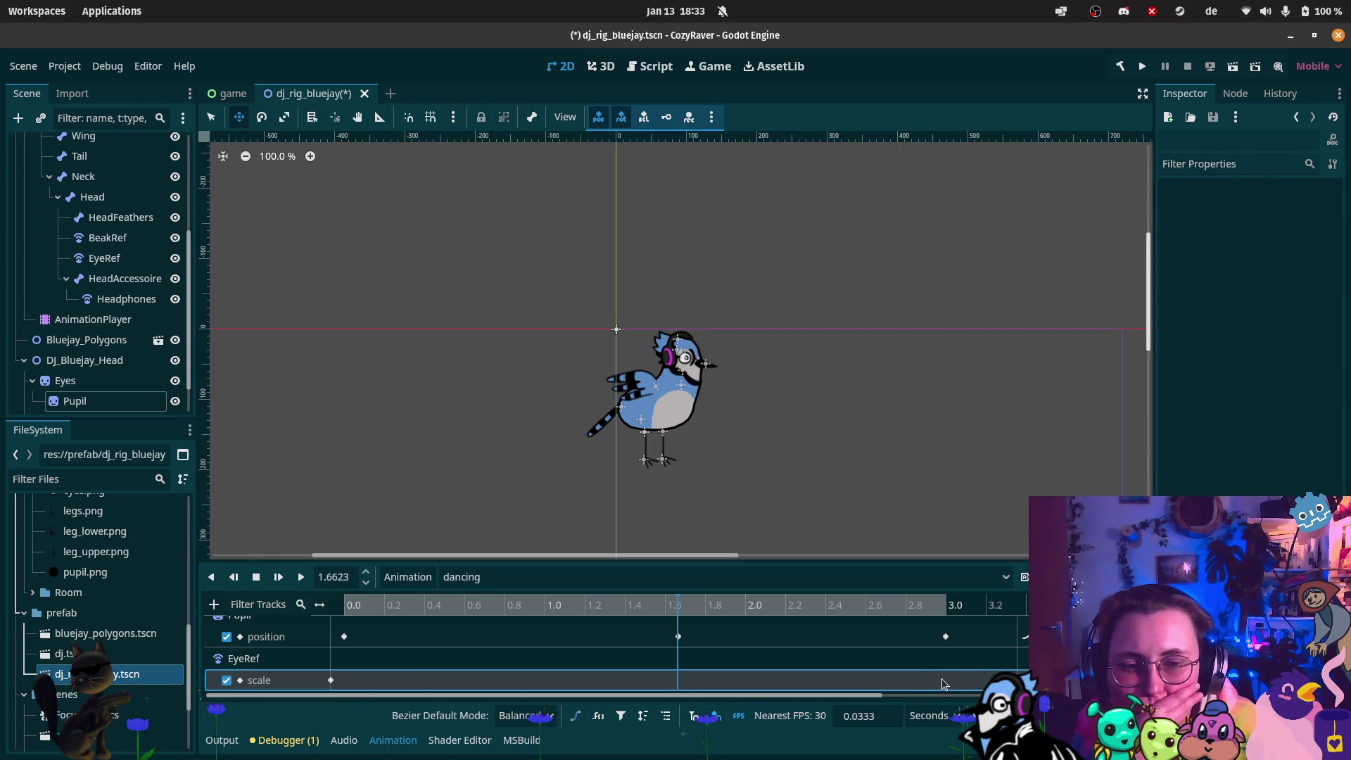
pyautogui.click(333, 680)
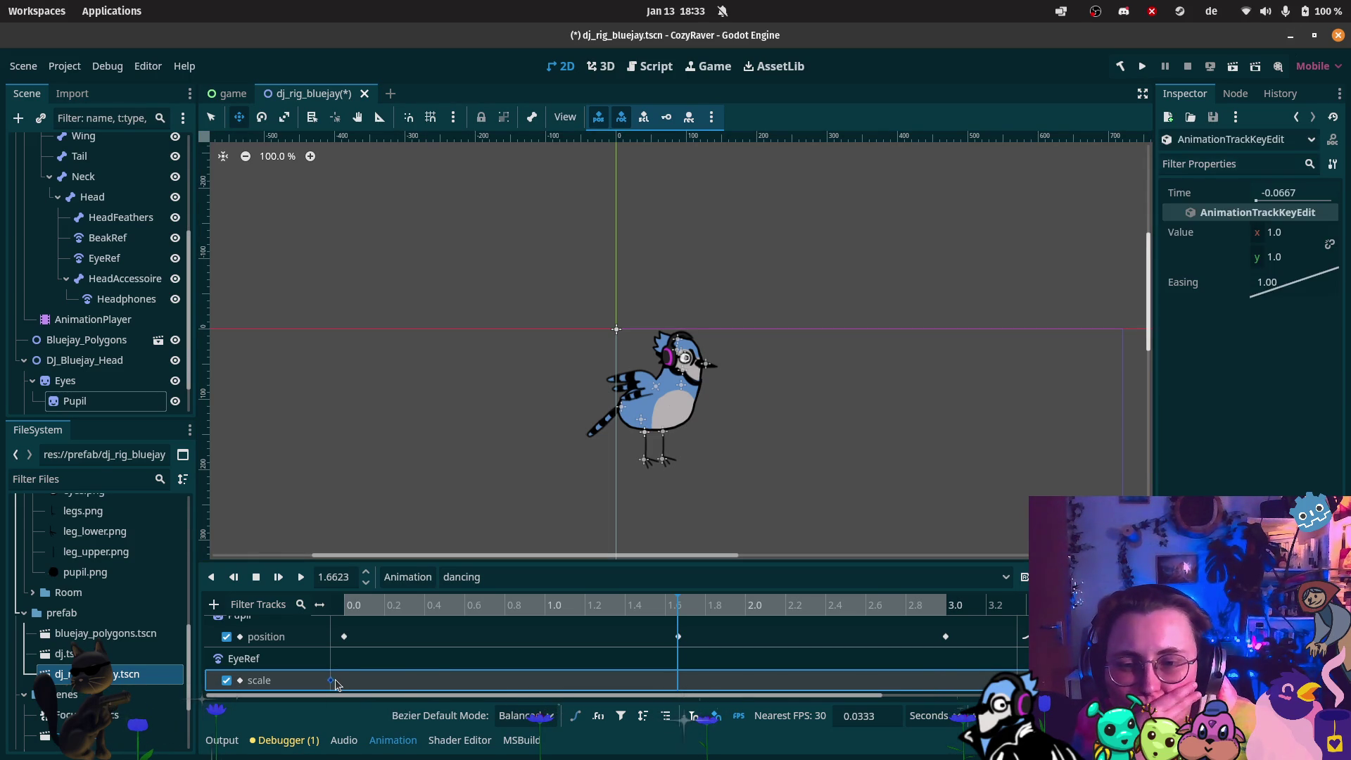
# Snap the first scale key to 0.0 s and insert another scale key at 3.0 s
pyautogui.moveTo(348, 681); pyautogui.dragTo(350, 681)
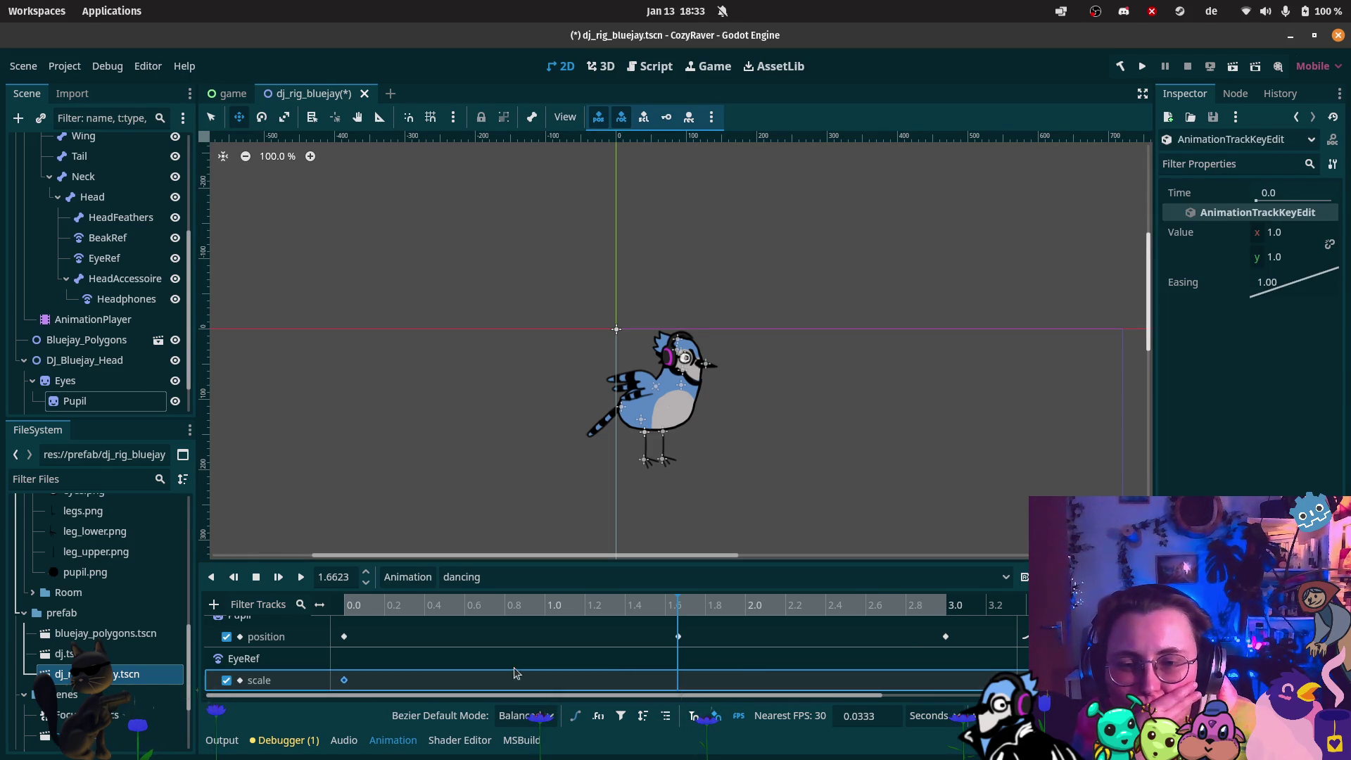
pyautogui.rightClick(957, 680)
pyautogui.click(974, 616)
pyautogui.moveTo(678, 605); pyautogui.dragTo(950, 622)
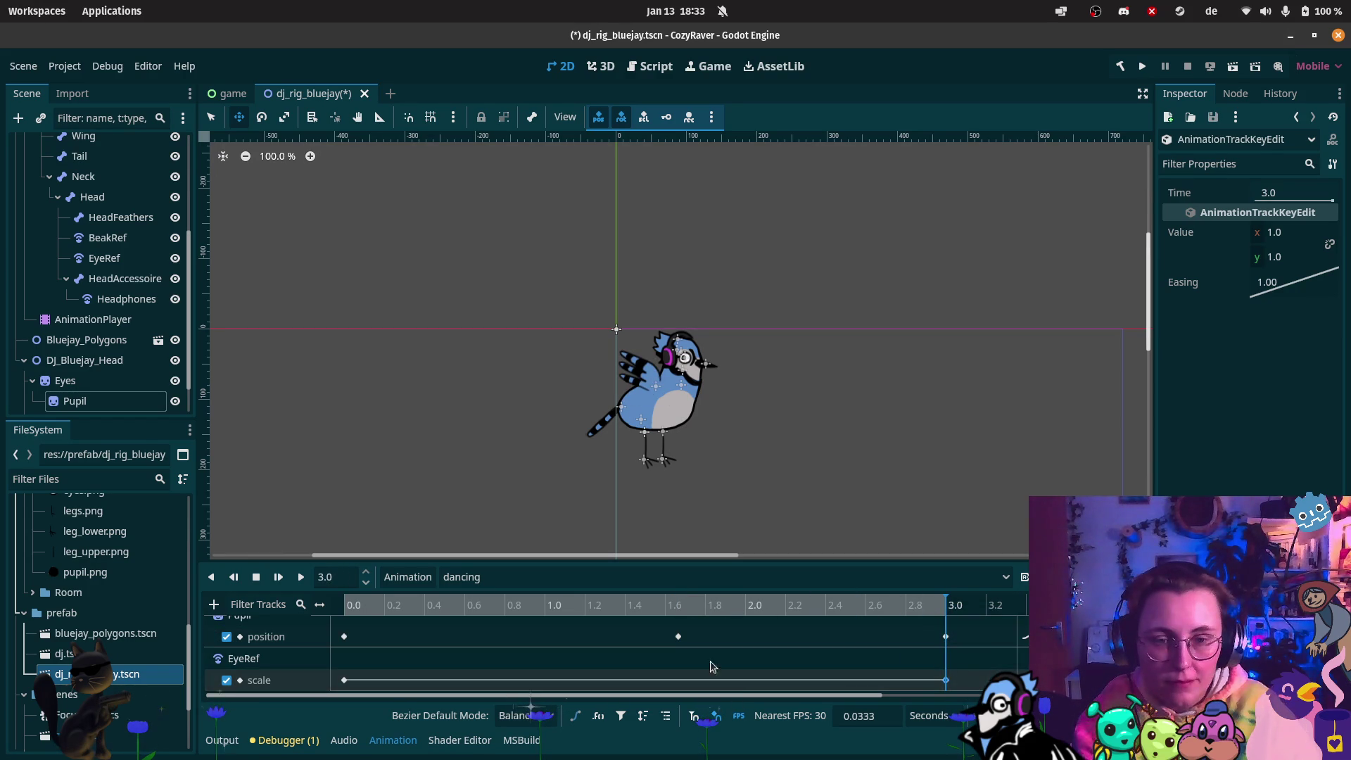
pyautogui.click(565, 682)
pyautogui.rightClick(565, 682)
pyautogui.click(582, 687)
# Insert the blink scale key at about 1.1667 s
pyautogui.rightClick(569, 684)
pyautogui.click(575, 687)
pyautogui.moveTo(562, 607); pyautogui.dragTo(575, 615)
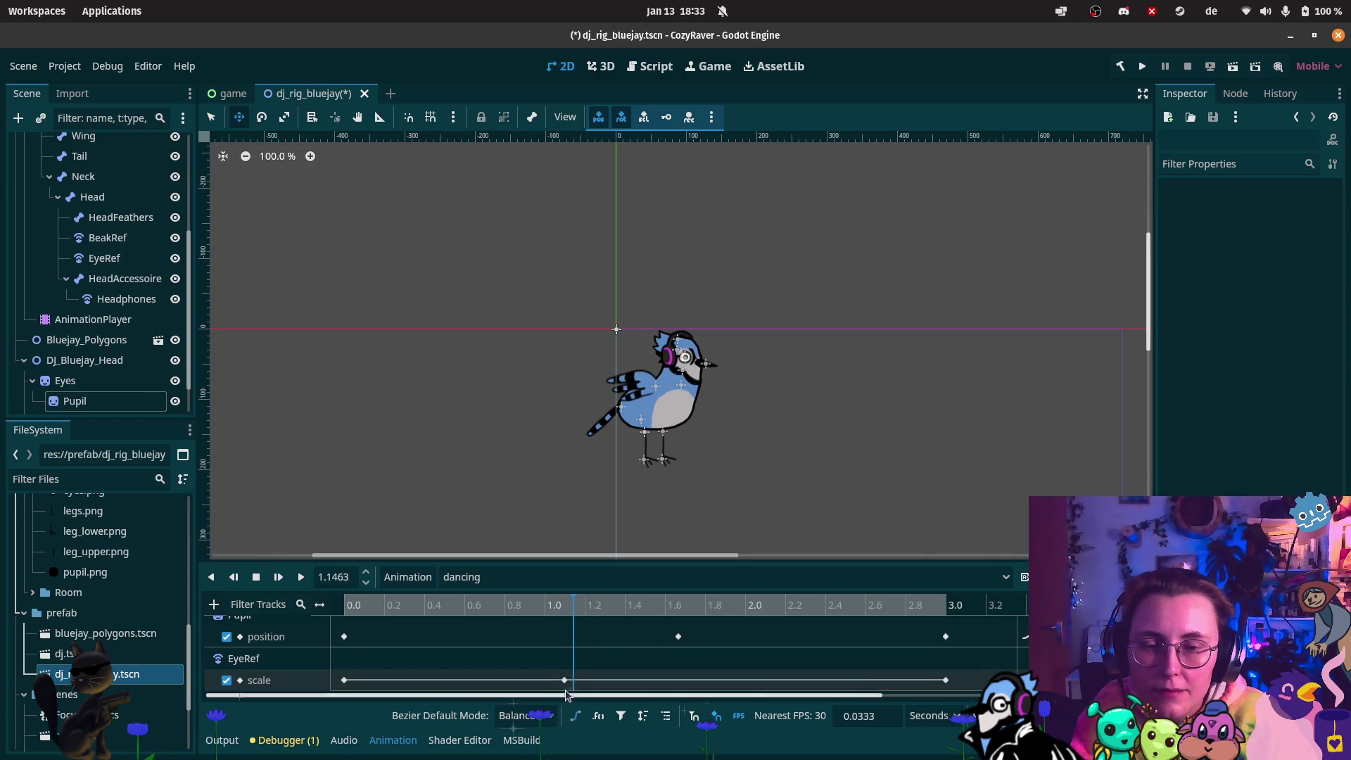
pyautogui.click(590, 617)
pyautogui.rightClick(591, 682)
pyautogui.click(609, 715)
pyautogui.rightClick(577, 680)
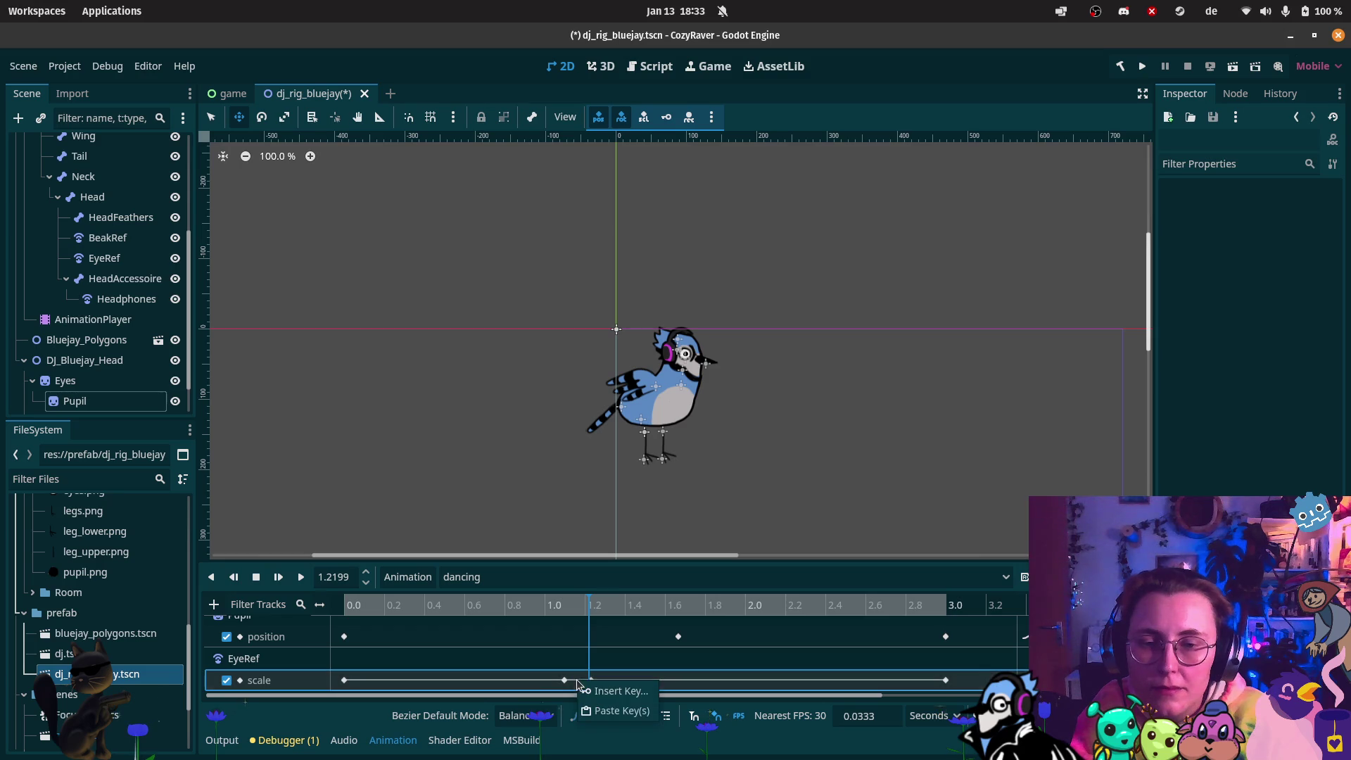
pyautogui.click(616, 714)
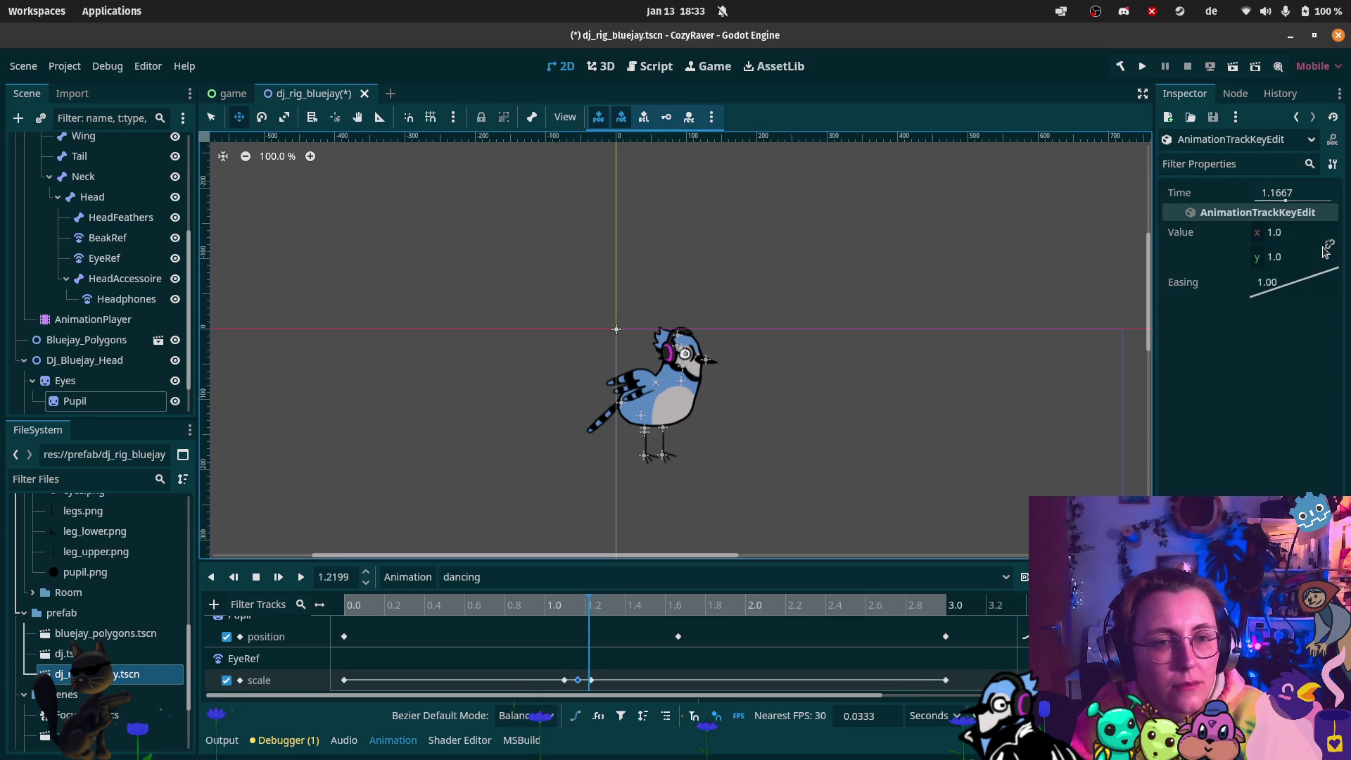
# Enter a new y scale for the blink key and scrub back to preview the blink
pyautogui.click(1281, 259)
pyautogui.write('0.8')
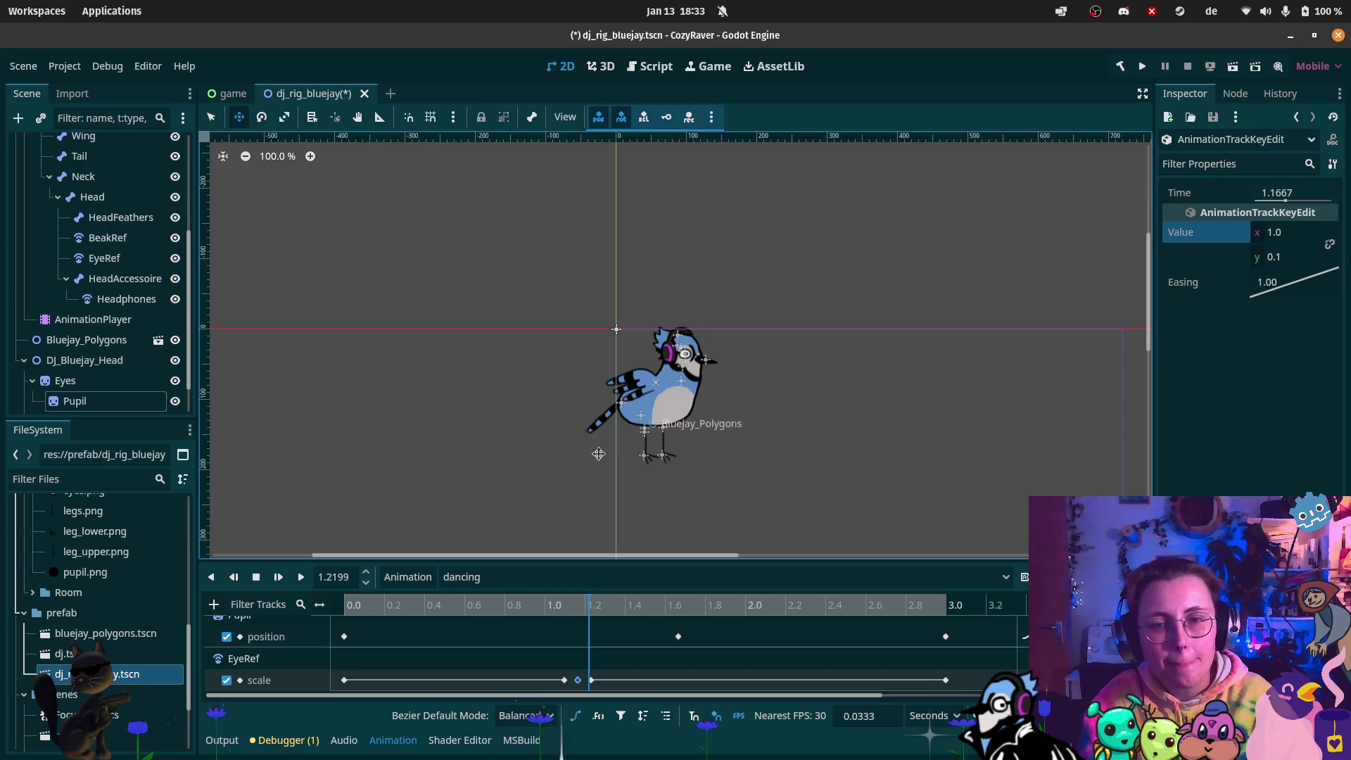
pyautogui.click(469, 603)
pyautogui.moveTo(474, 604)
pyautogui.mouseDown()
pyautogui.moveTo(968, 627)
pyautogui.moveTo(354, 610)
pyautogui.mouseUp()
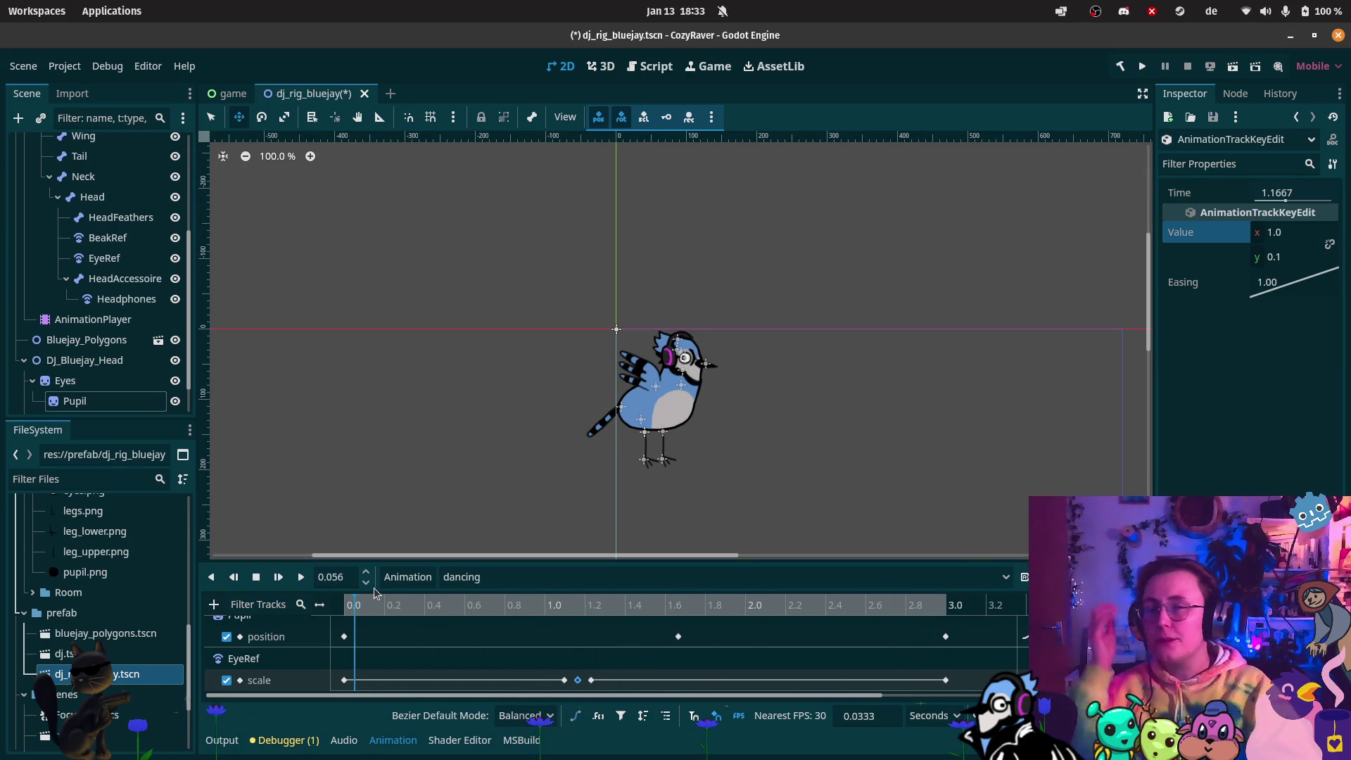
pyautogui.scroll(3, 205, 295)
pyautogui.scroll(5, 127, 232)
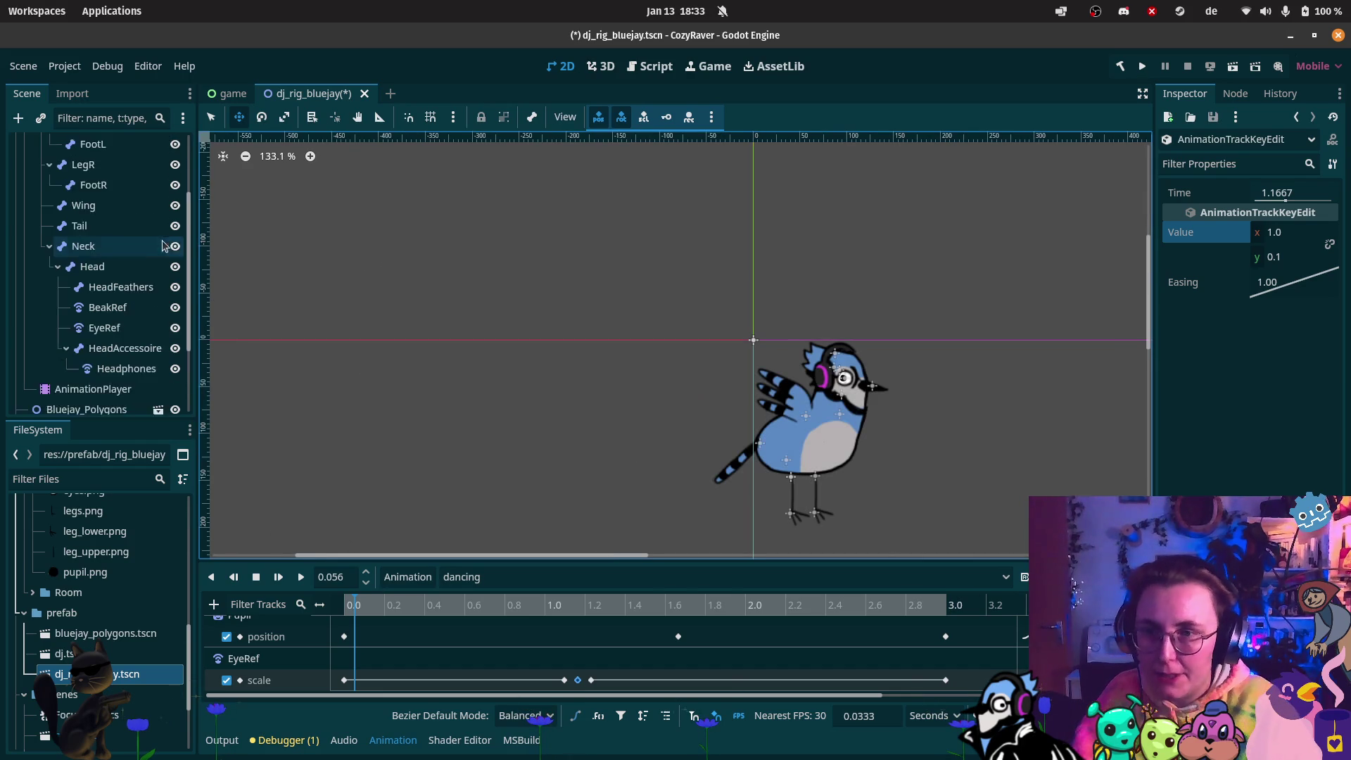
# Save the dj_rig_bluejay scene with Ctrl+S
pyautogui.hotkey('ctrl', 's')
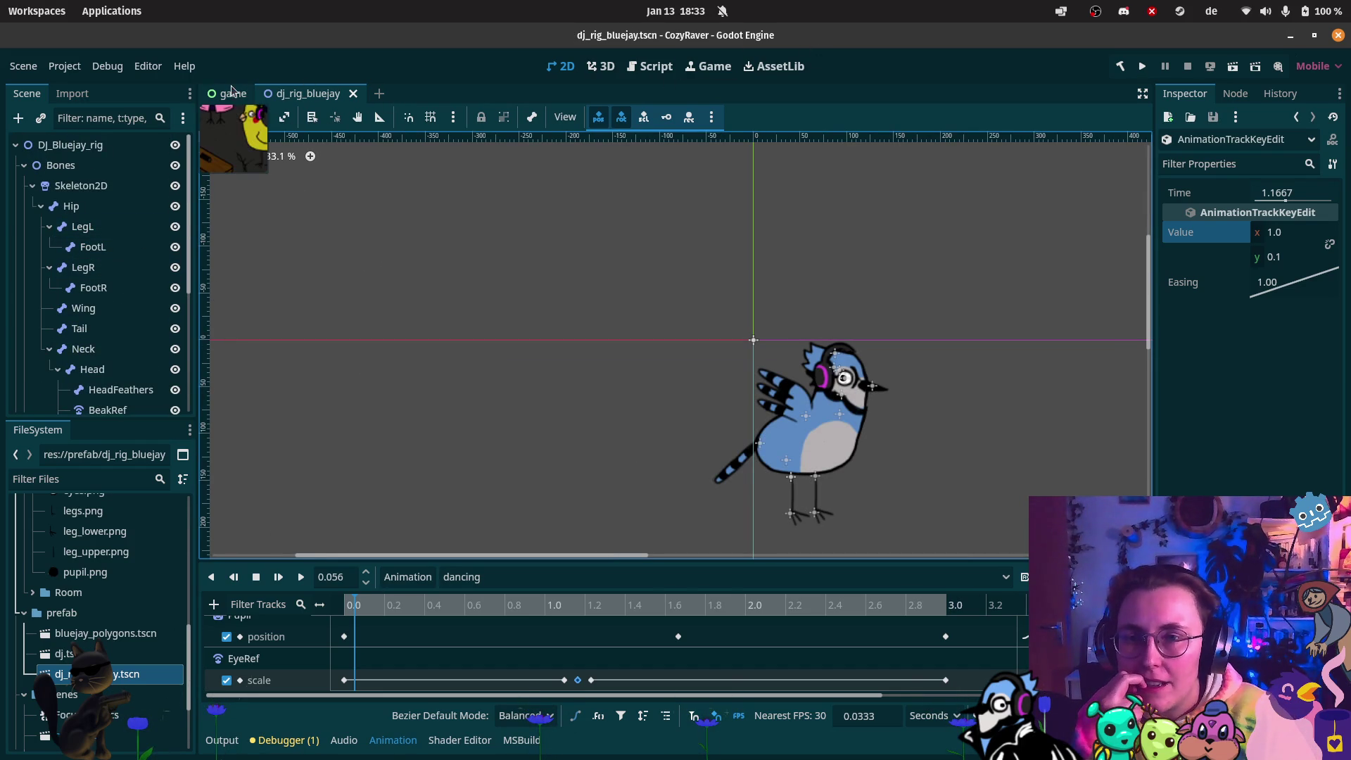
pyautogui.moveTo(2, 679)
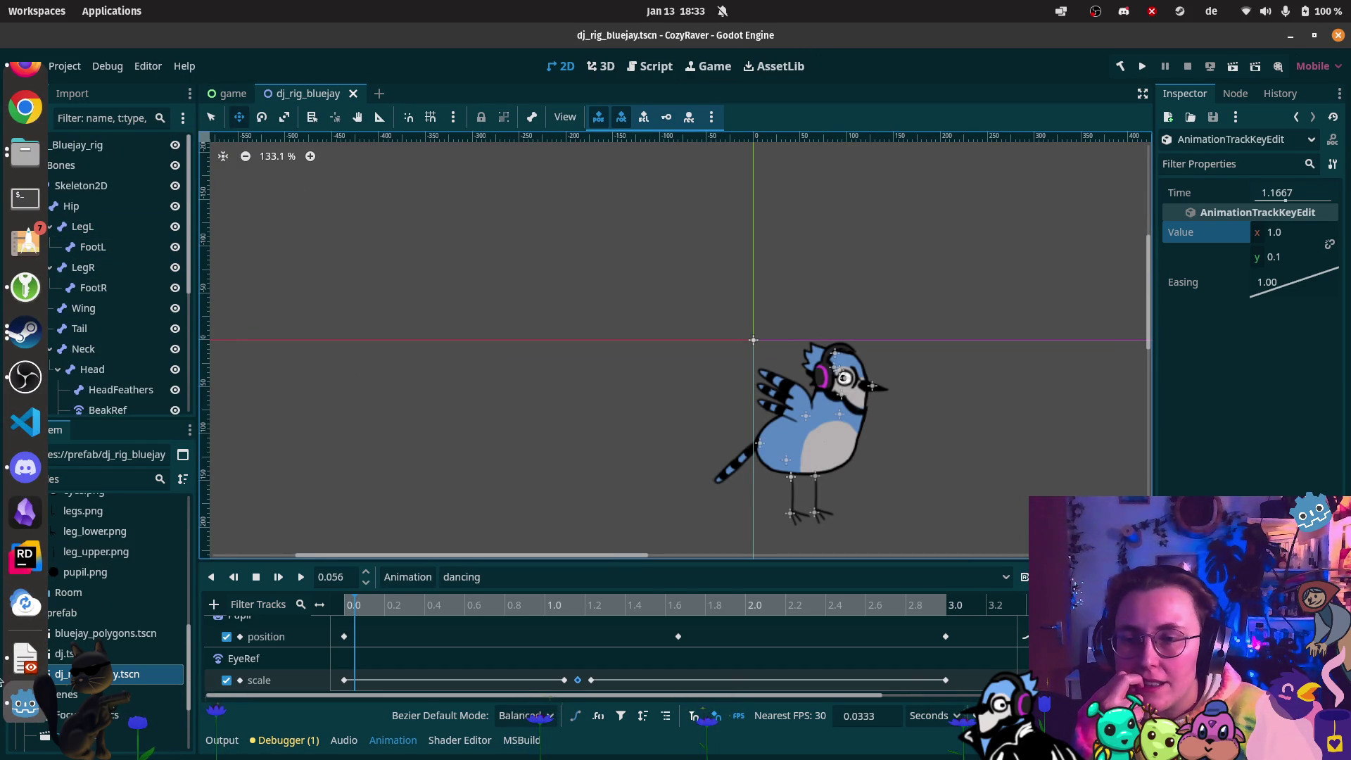
pyautogui.scroll(-5, 134, 296)
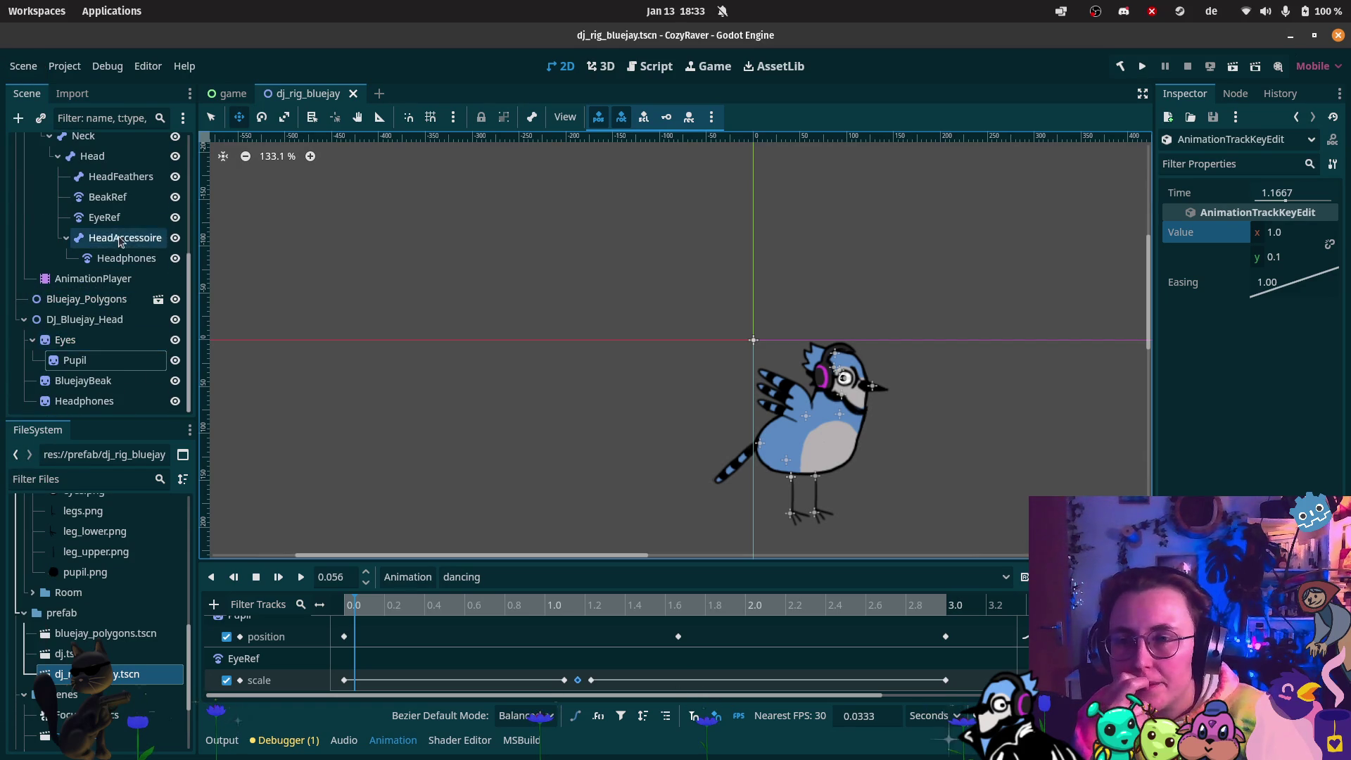
# Select the AnimationPlayer node, then open and close the quick script list
pyautogui.click(98, 278)
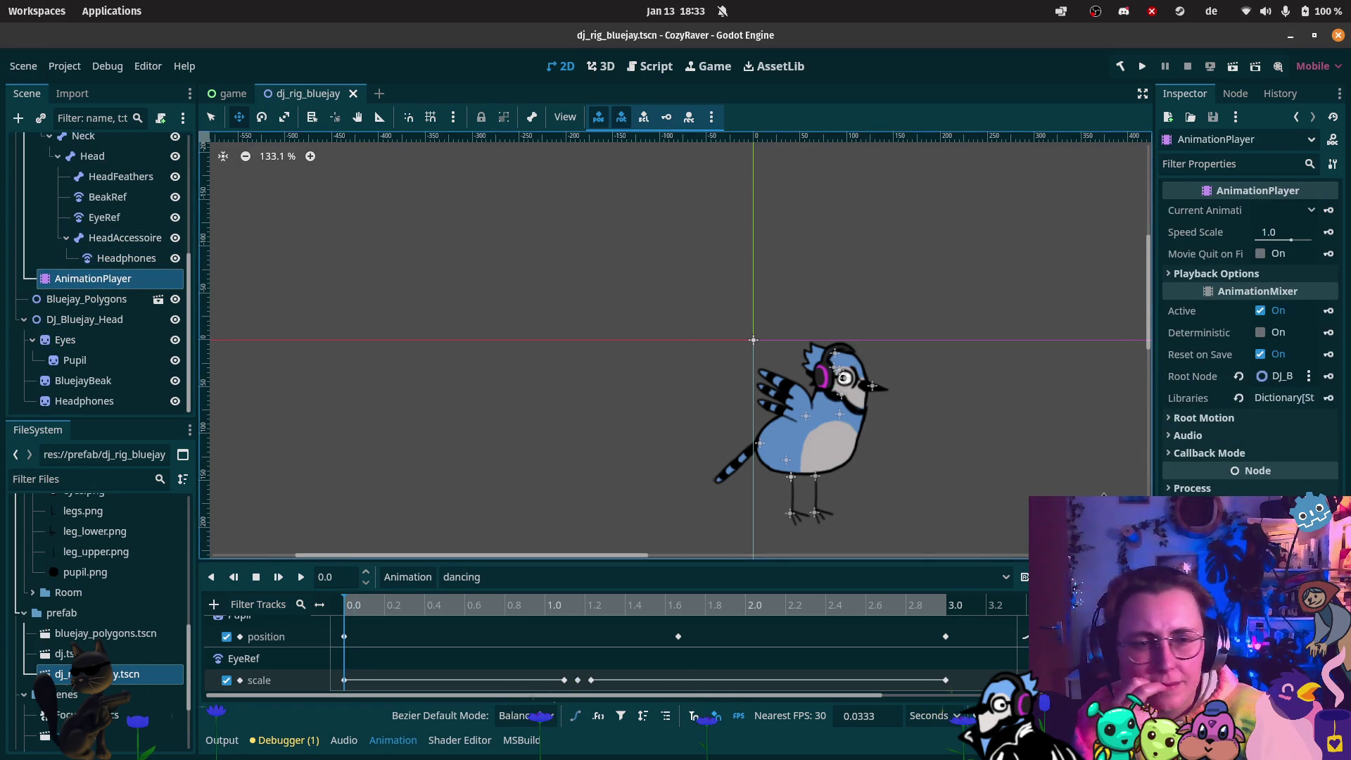
pyautogui.hotkey('ctrl', 'alt', 'o')
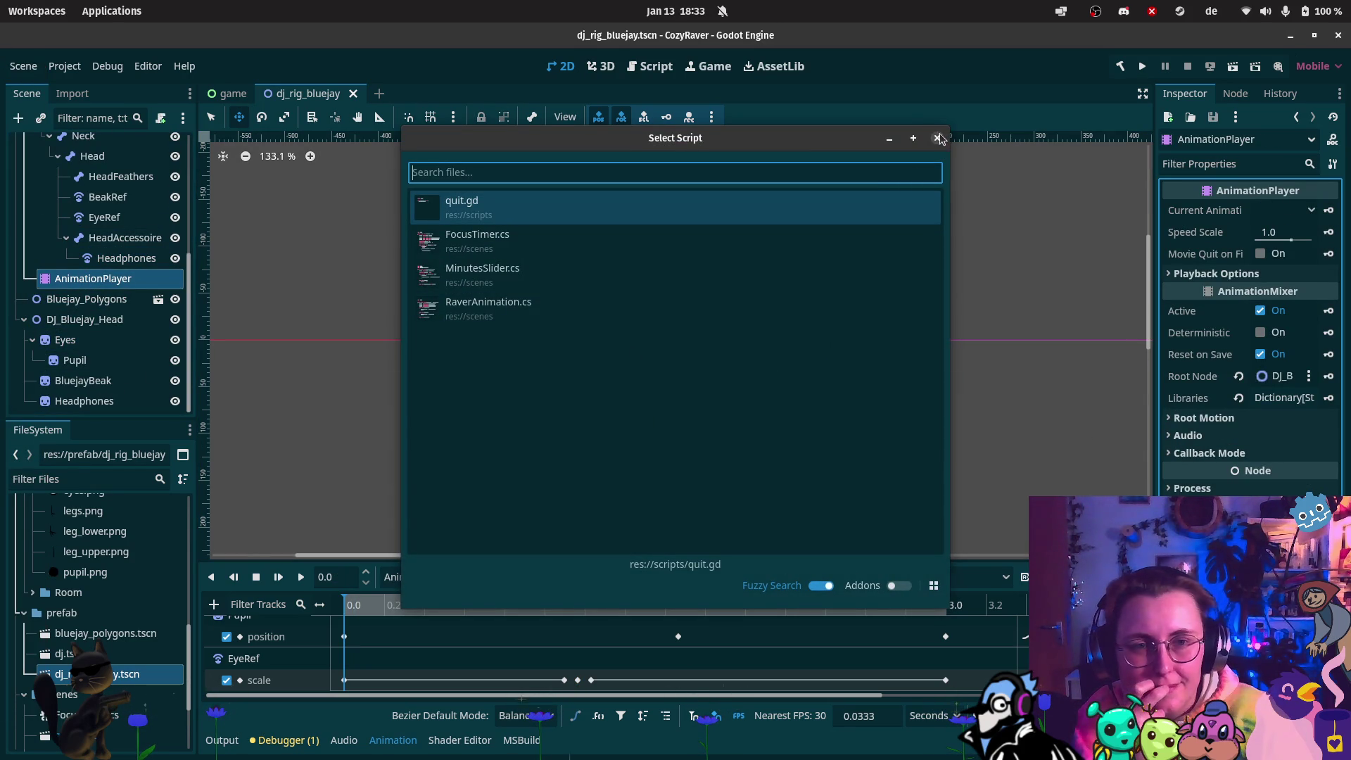
pyautogui.click(938, 138)
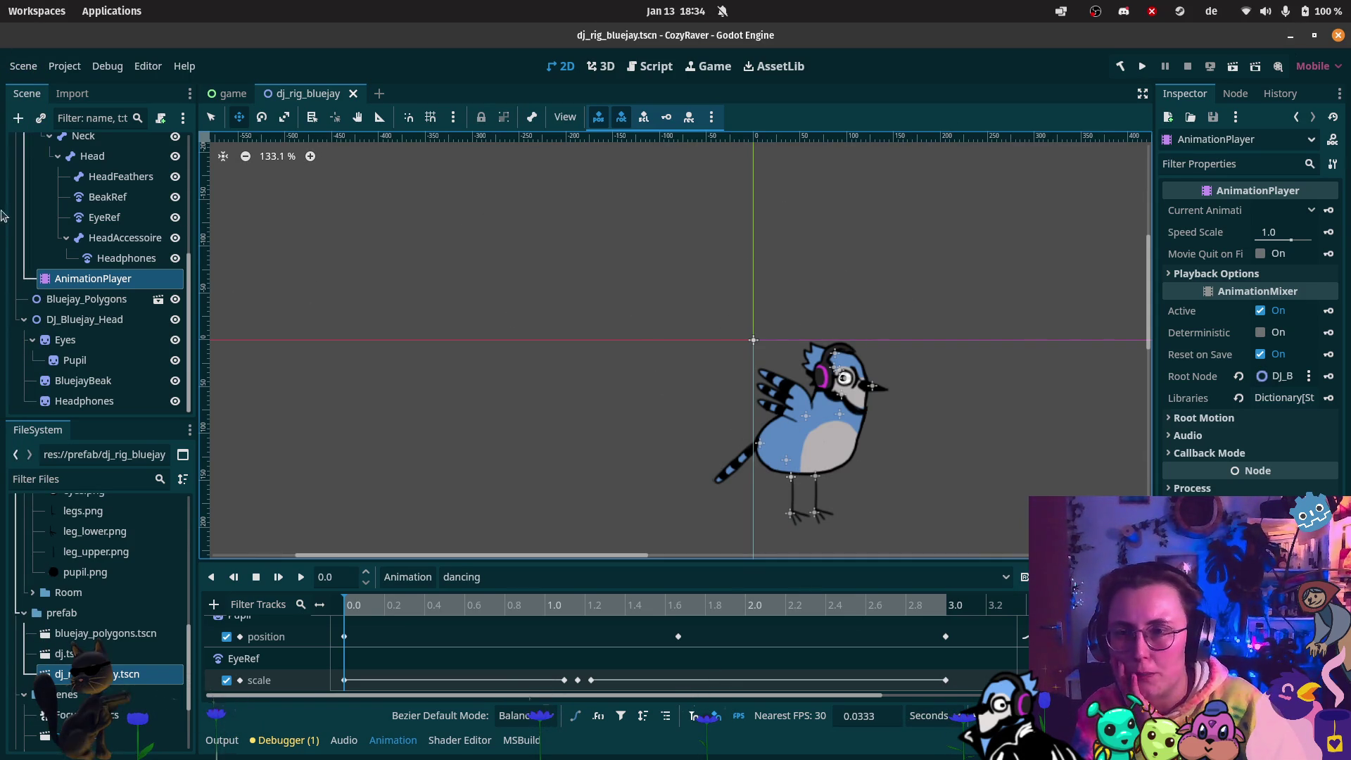
pyautogui.scroll(-3, 428, 469)
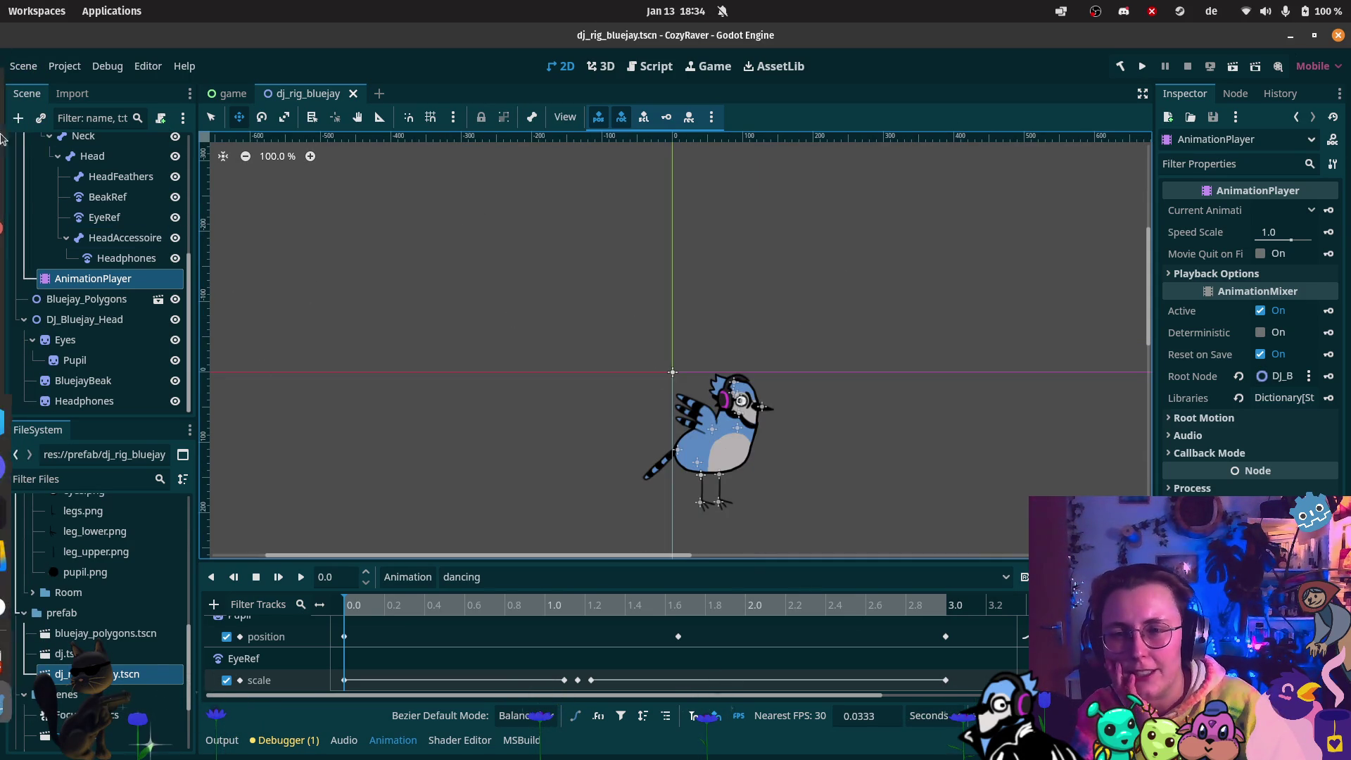
pyautogui.moveTo(14, 556)
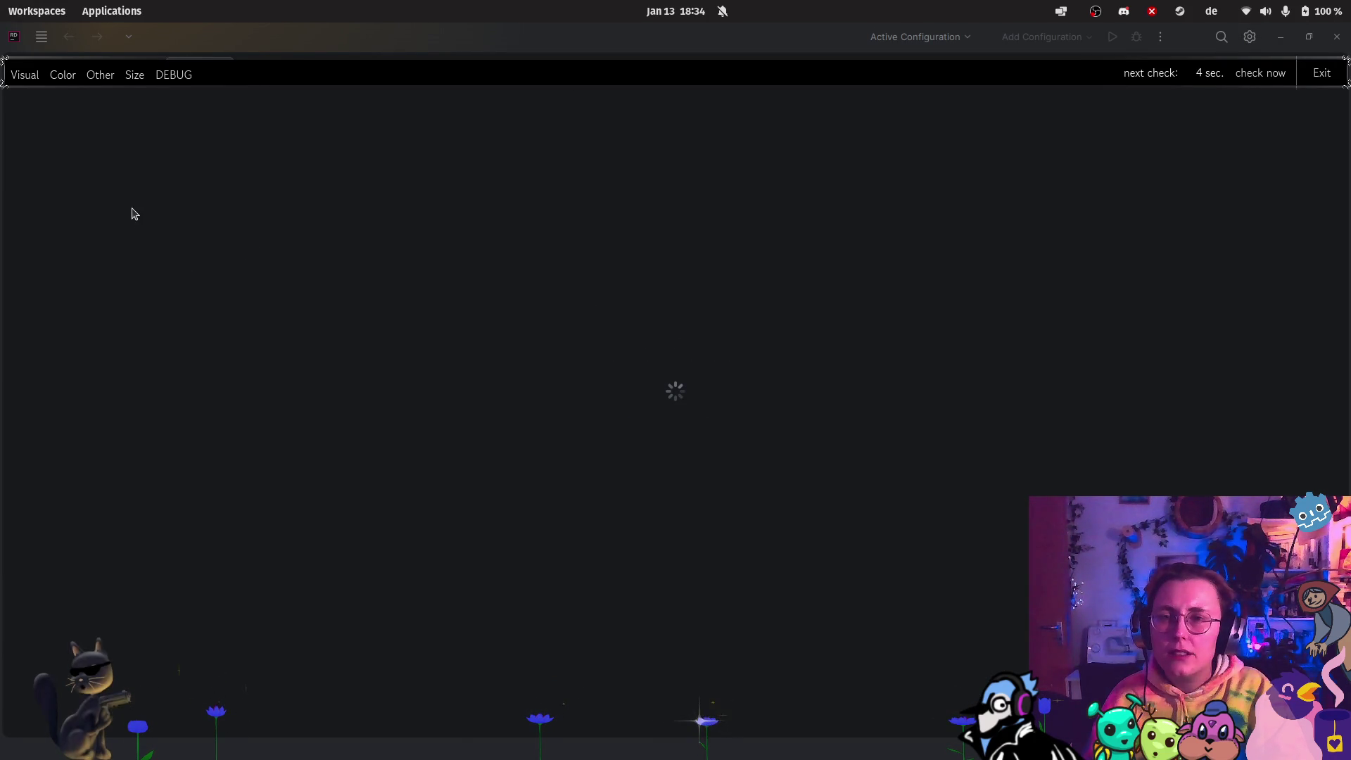
pyautogui.hotkey('alt', 'Tab')
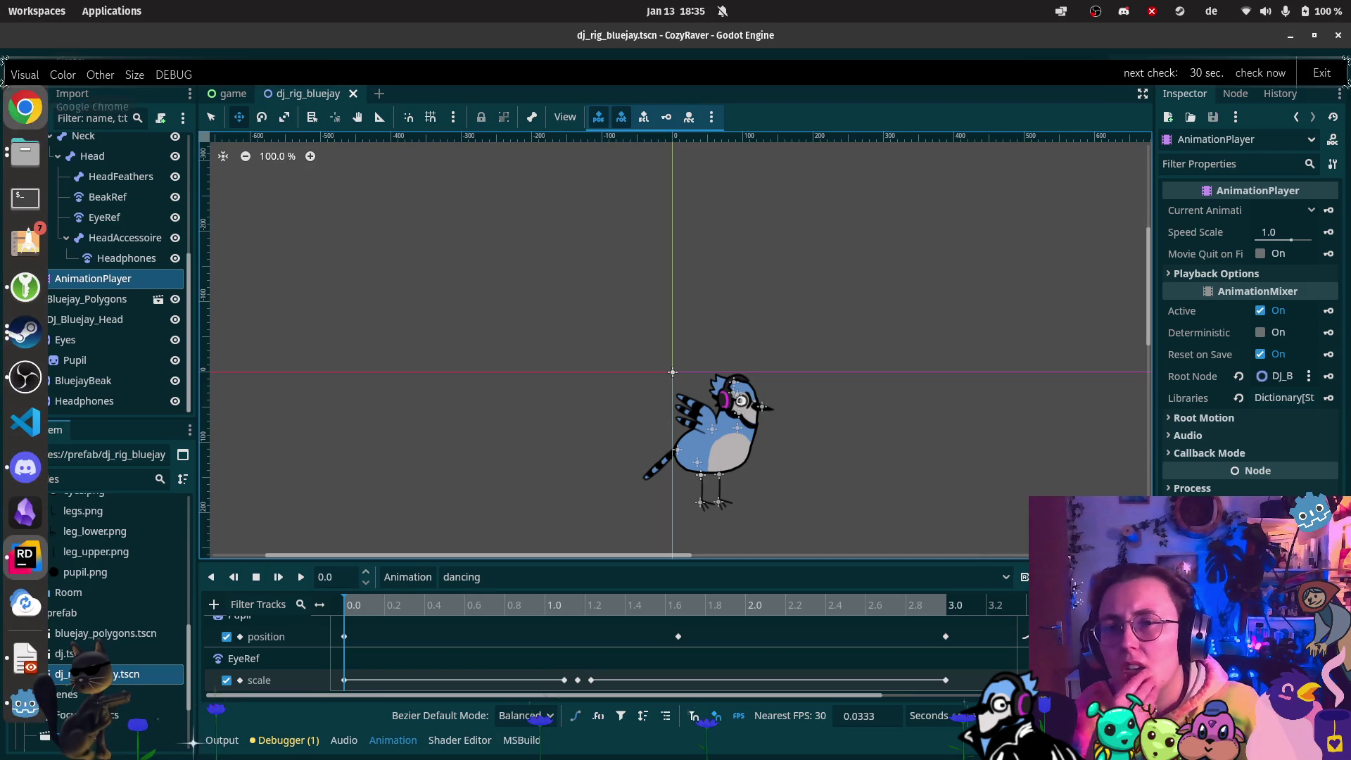
# Bring Firefox forward and load twitch in a new tab
pyautogui.click(26, 86)
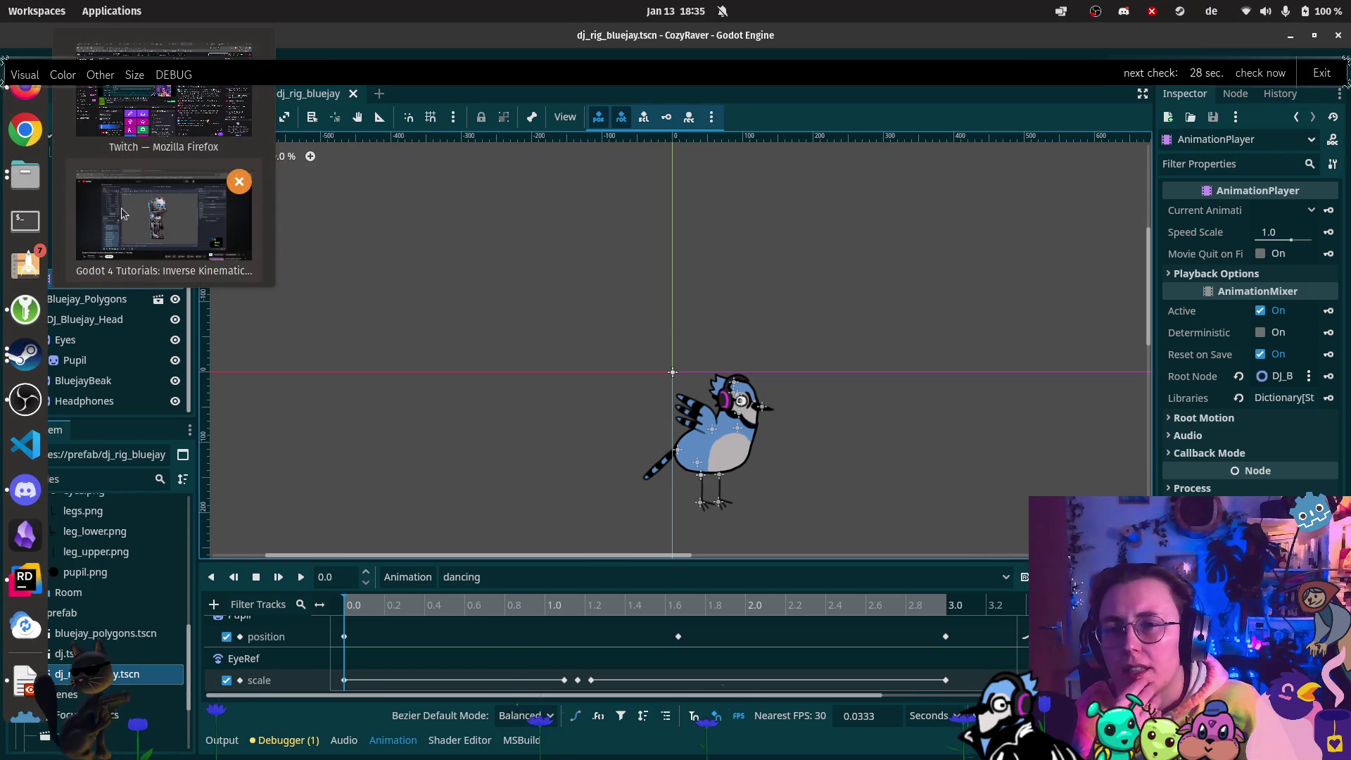
pyautogui.click(163, 218)
pyautogui.click(678, 37)
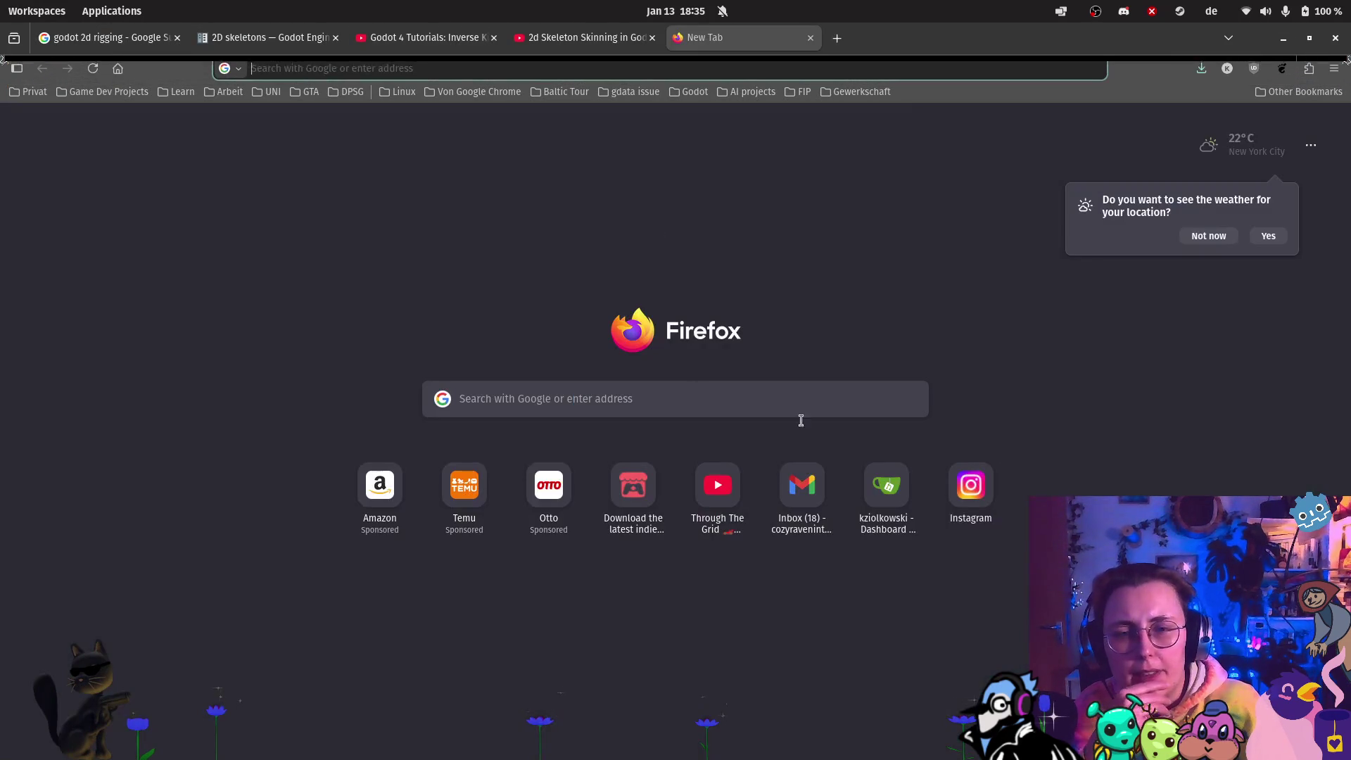
pyautogui.write('twitch.tv/')
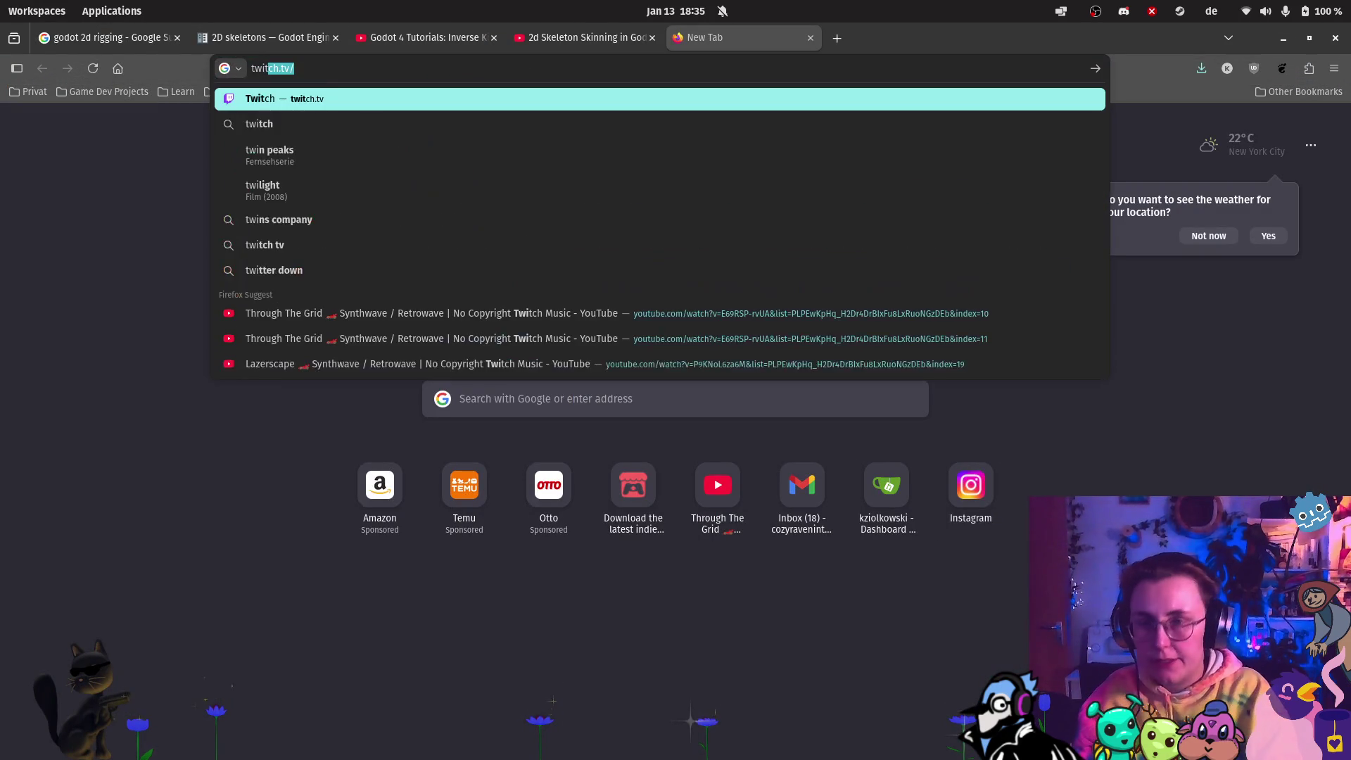
pyautogui.press('Return')
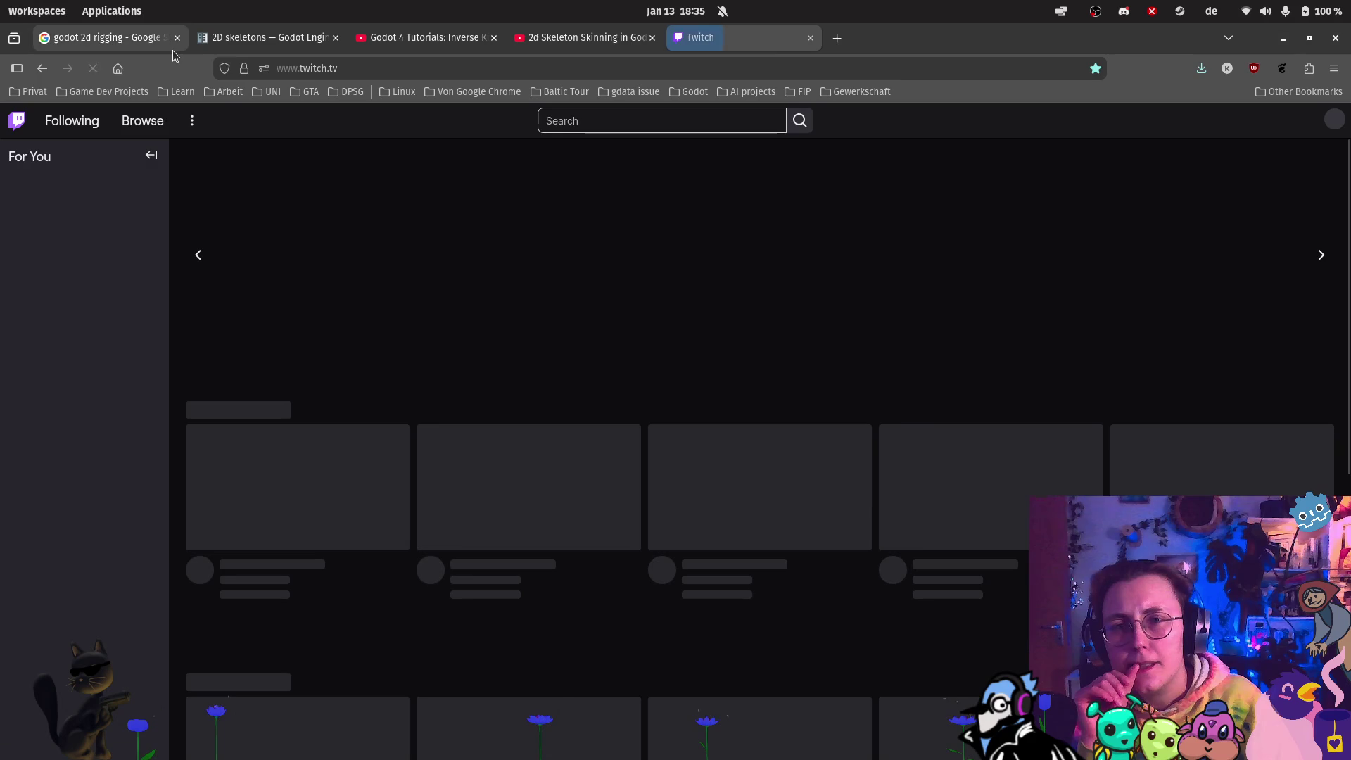
# Close the Godot rigging search, 2D skeletons docs and two tutorial video tabs
pyautogui.click(178, 37)
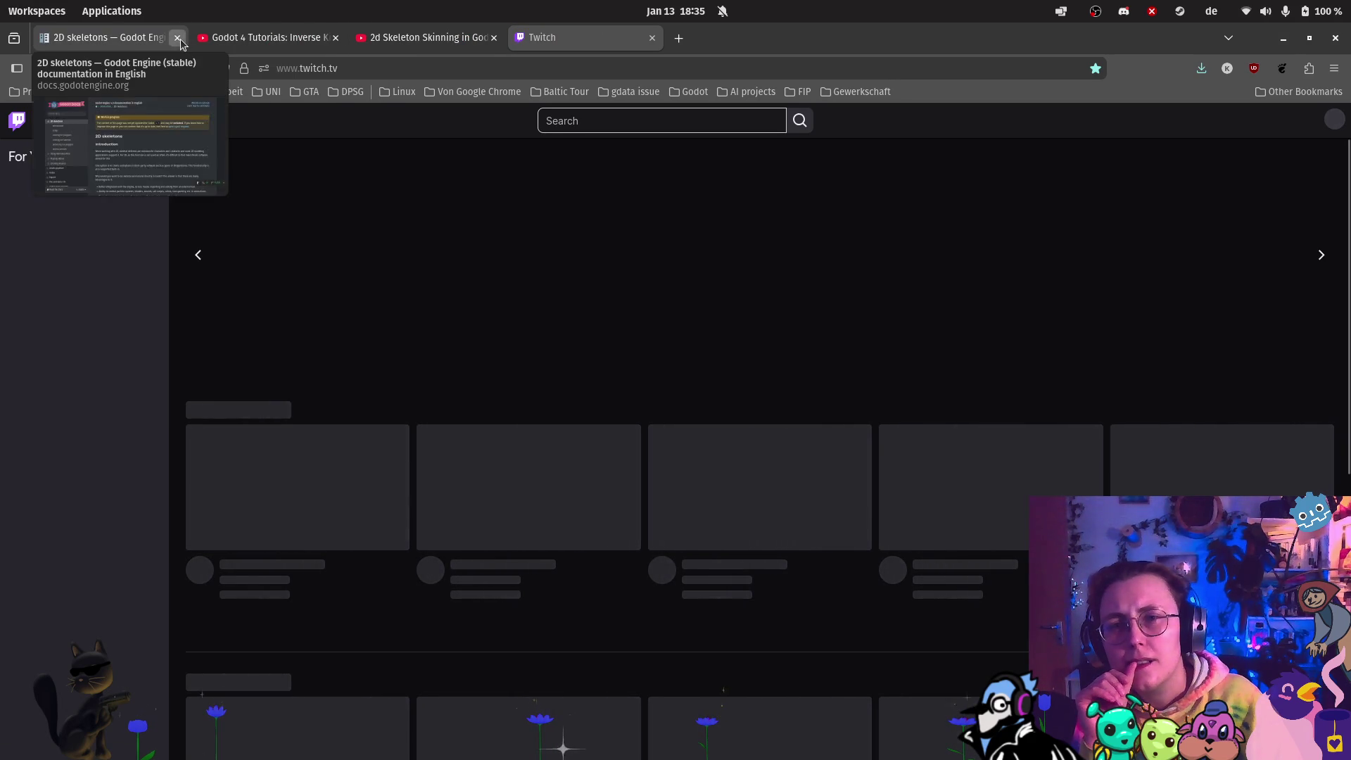
pyautogui.click(178, 39)
pyautogui.click(177, 38)
pyautogui.click(177, 39)
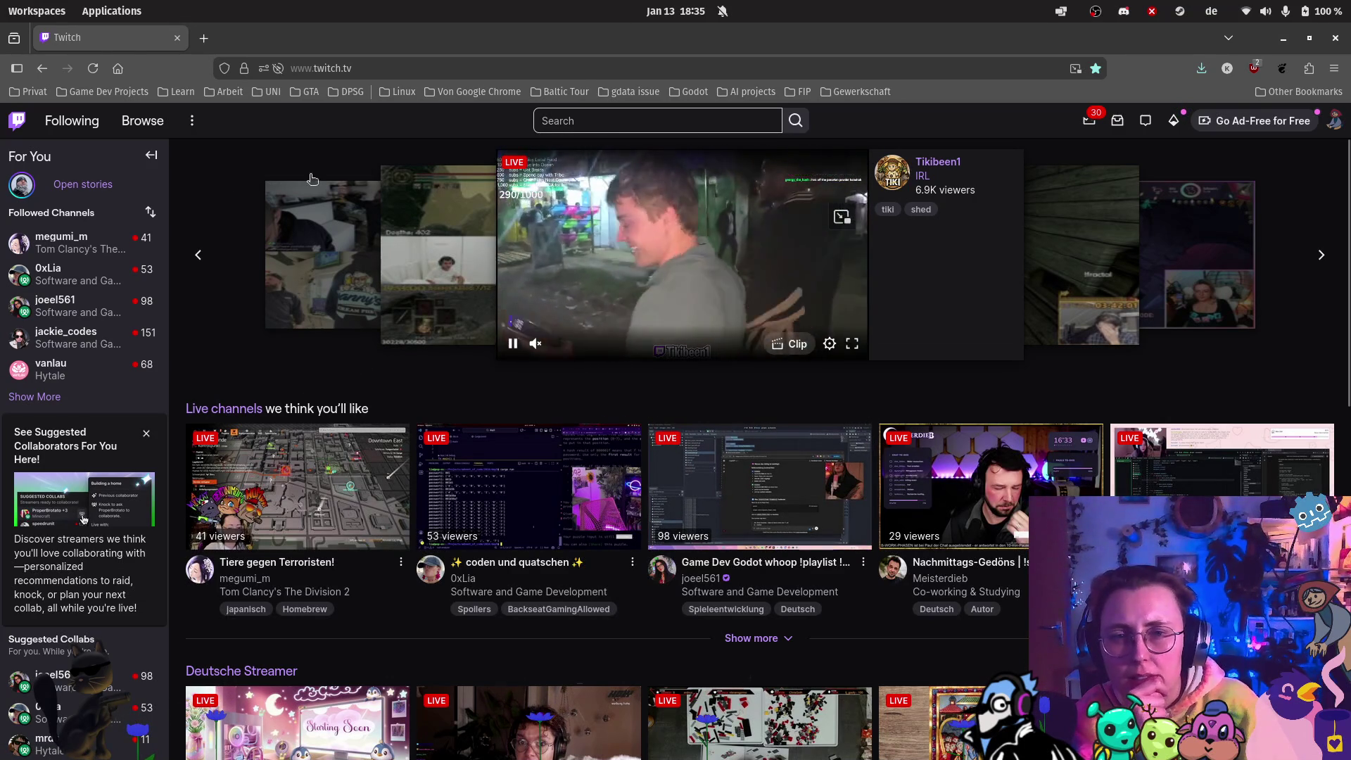
pyautogui.moveTo(1, 394)
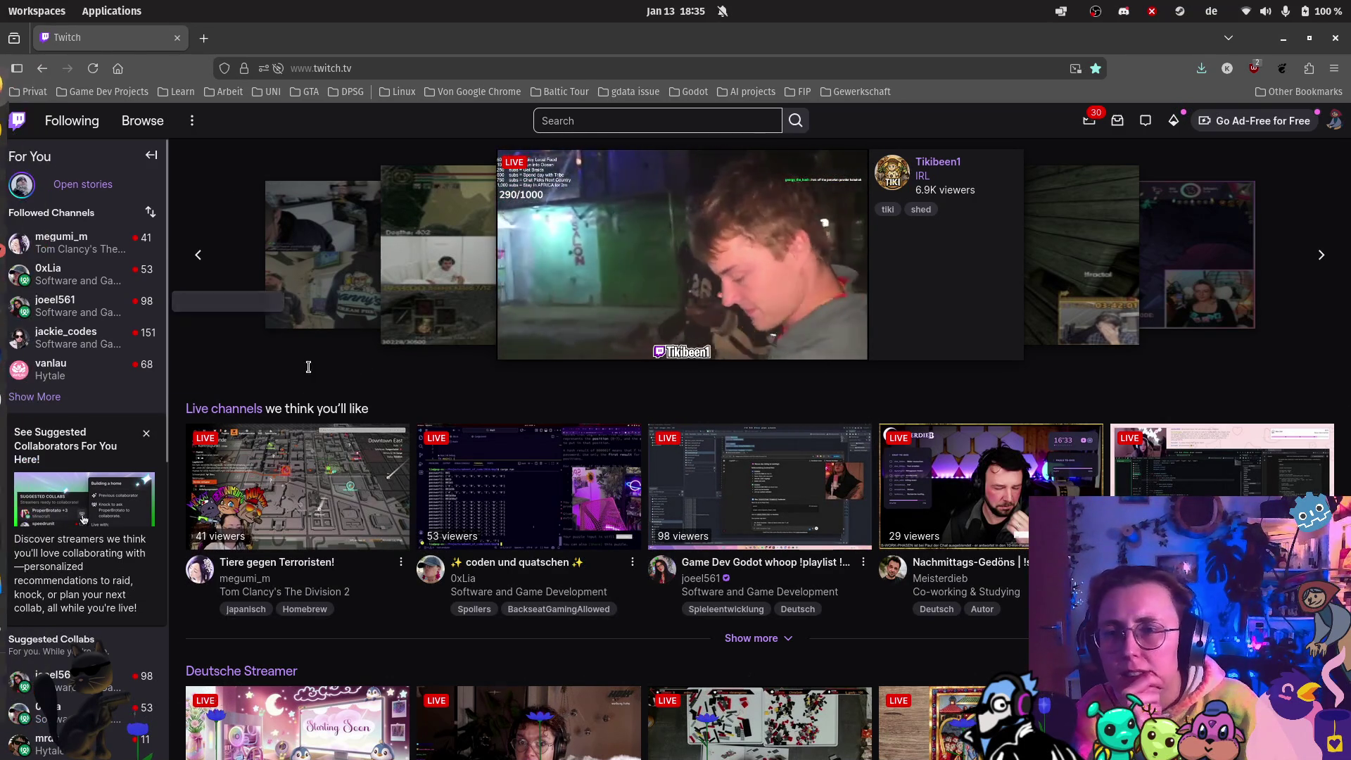